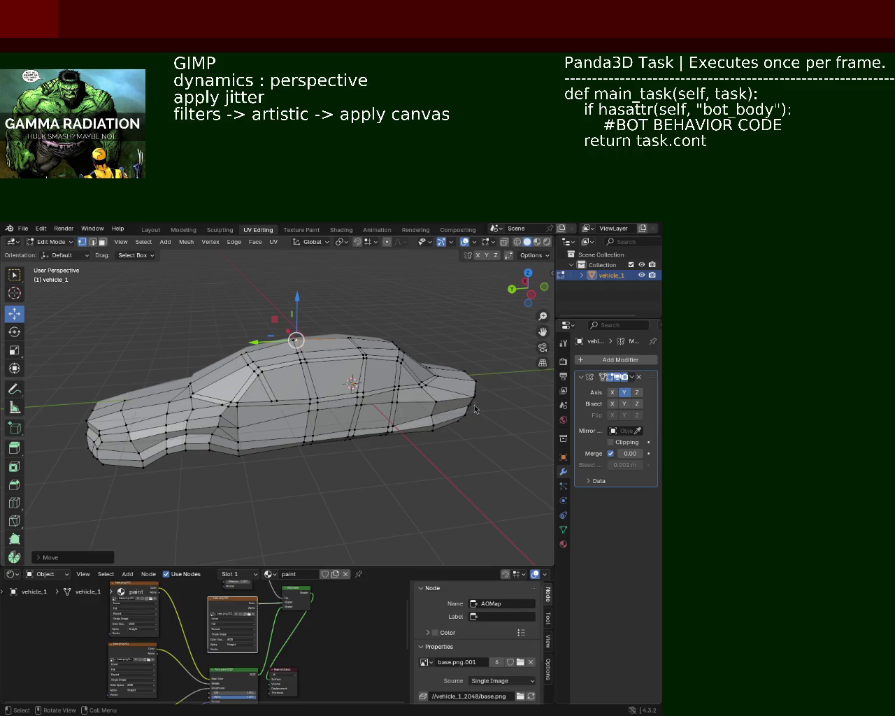
- From a side view, raise one side vertex of the vehicle_1 body slightly
middle_click_drag(464, 307, 308, 374)
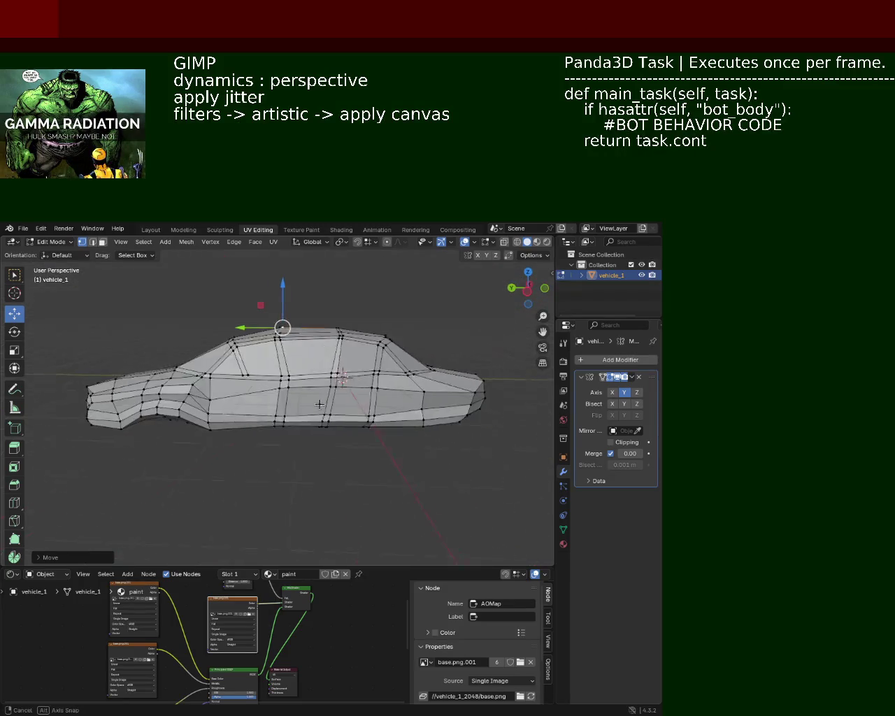
scroll(319, 368, "up", 5)
left_click(315, 374)
left_click_drag(316, 347, 330, 360)
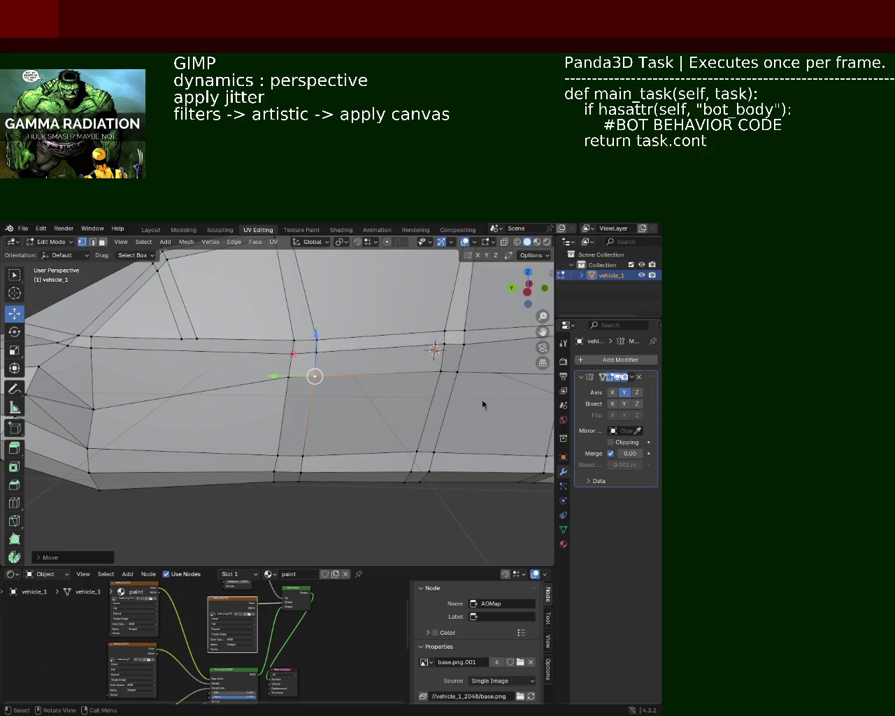
- Raise a side-panel vertex vertically along Z
mouse_move(361, 382)
middle_mouse_down()
mouse_move(396, 380)
mouse_move(231, 365)
mouse_move(319, 363)
middle_mouse_up()
left_click(331, 363)
left_click(353, 364)
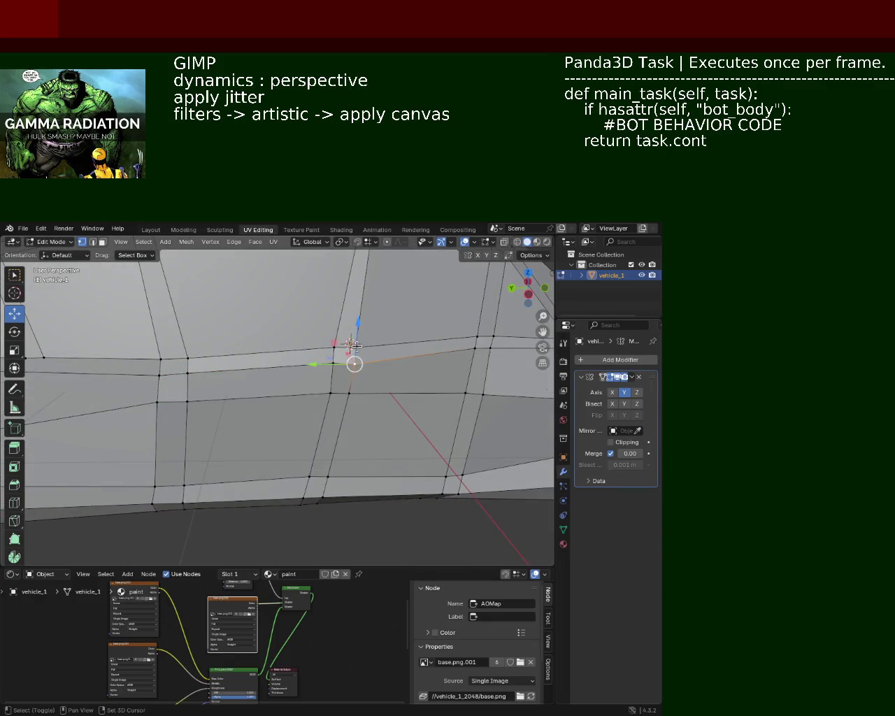
key("g")
key("z")
left_click(359, 324)
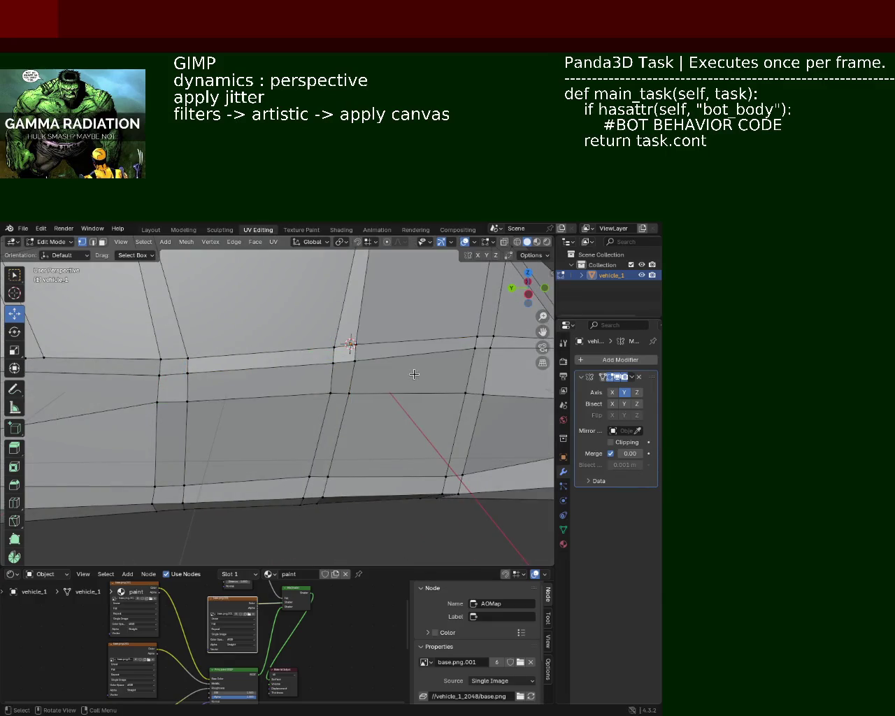
- From a new angle, lower the selected side vertices along Z
scroll(413, 374, "down", 5)
middle_click_drag(237, 367, 413, 374)
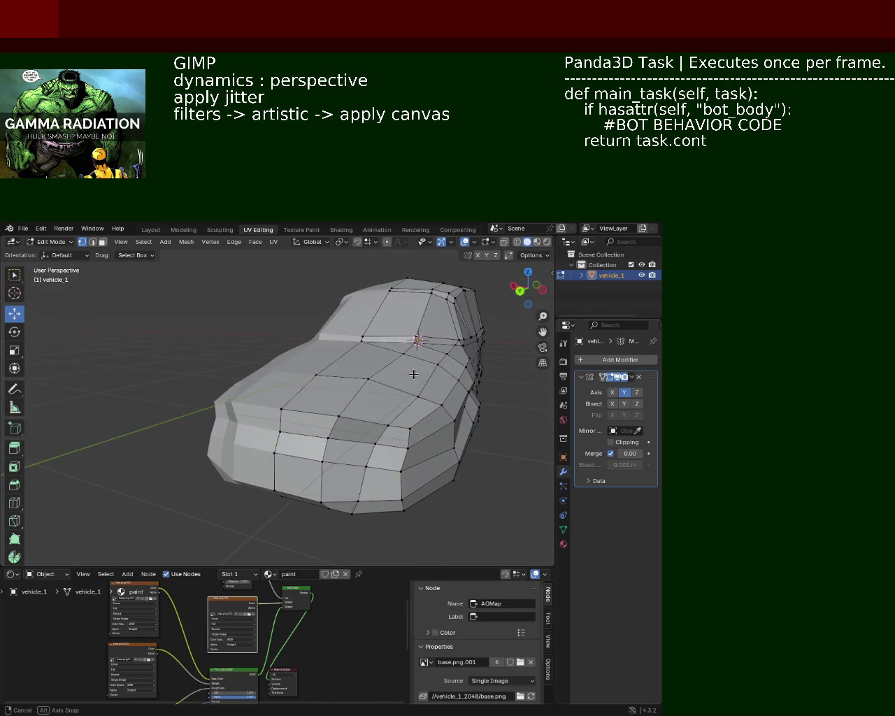
mouse_move(413, 375)
middle_mouse_down()
mouse_move(325, 388)
mouse_move(363, 382)
middle_mouse_up()
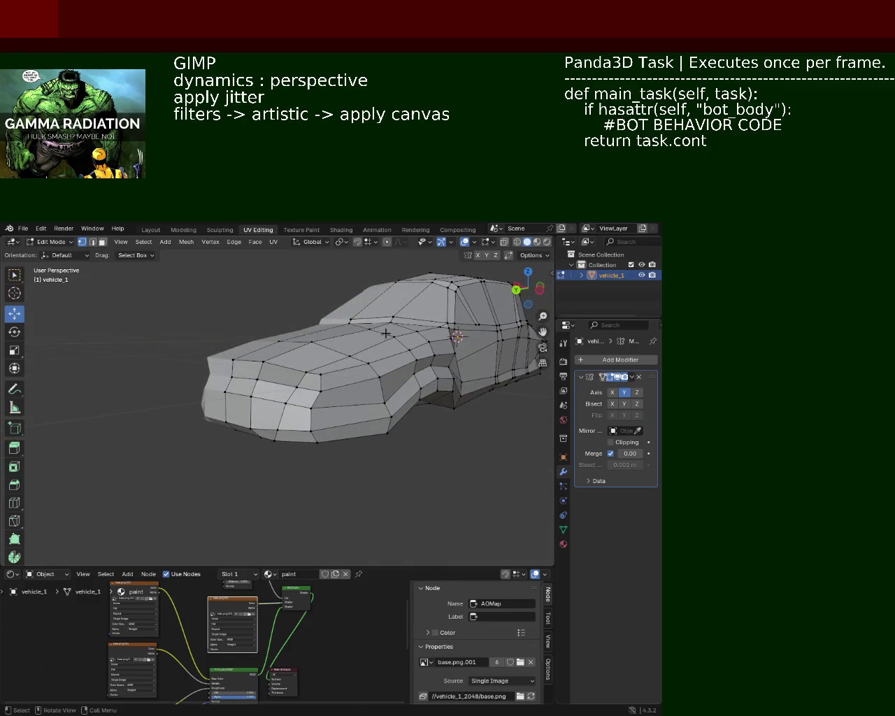
mouse_move(386, 334)
middle_mouse_down()
mouse_move(457, 346)
mouse_move(394, 392)
mouse_move(370, 380)
mouse_move(374, 407)
mouse_move(366, 376)
mouse_move(282, 393)
mouse_move(238, 373)
mouse_move(324, 352)
middle_mouse_up()
key("g")
key("z")
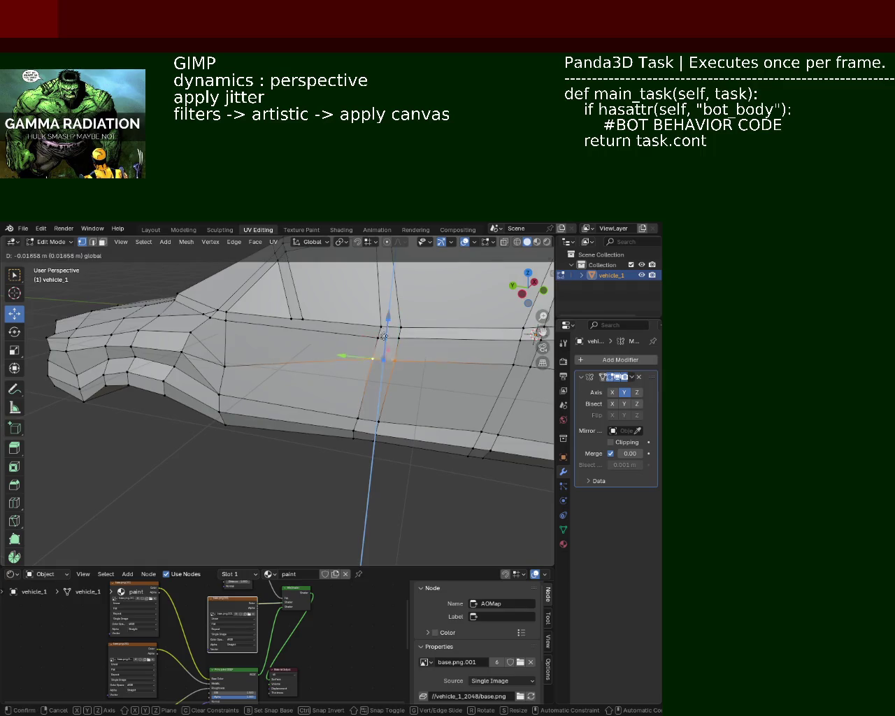
left_click(371, 361)
- Lower the selected vertices further along Z
scroll(372, 361, "up", 1)
scroll(329, 353, "up", 3)
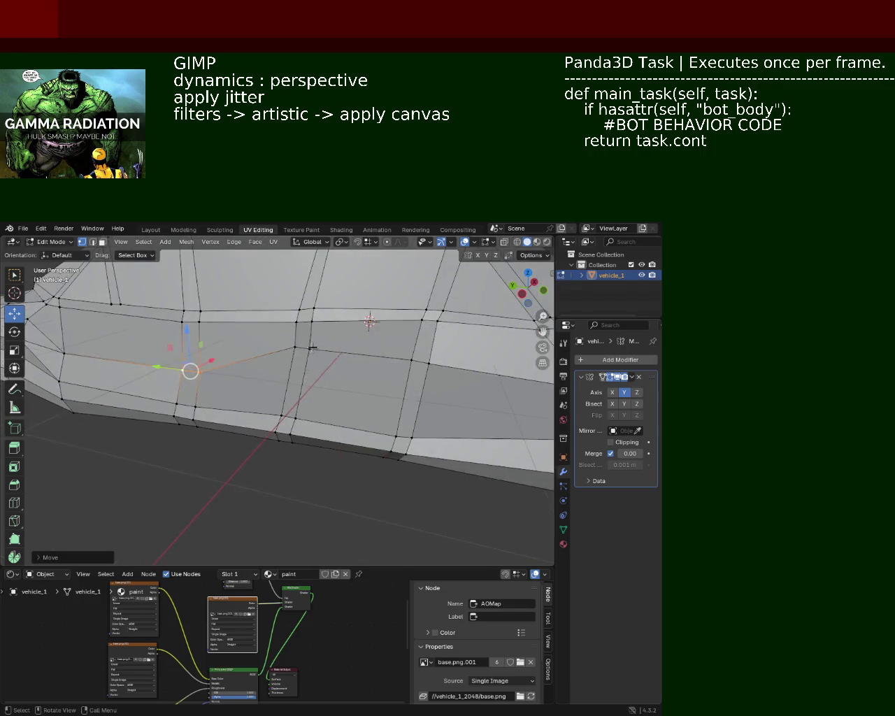
key("g")
key("z")
left_click(302, 355)
- Adjust the vertices' height again along Z and save vehicle_1.blend
mouse_move(302, 356)
middle_mouse_down()
mouse_move(340, 351)
mouse_move(376, 379)
mouse_move(417, 376)
mouse_move(363, 398)
middle_mouse_up()
key("g")
key("z")
left_click(332, 348)
key("ctrl+s")
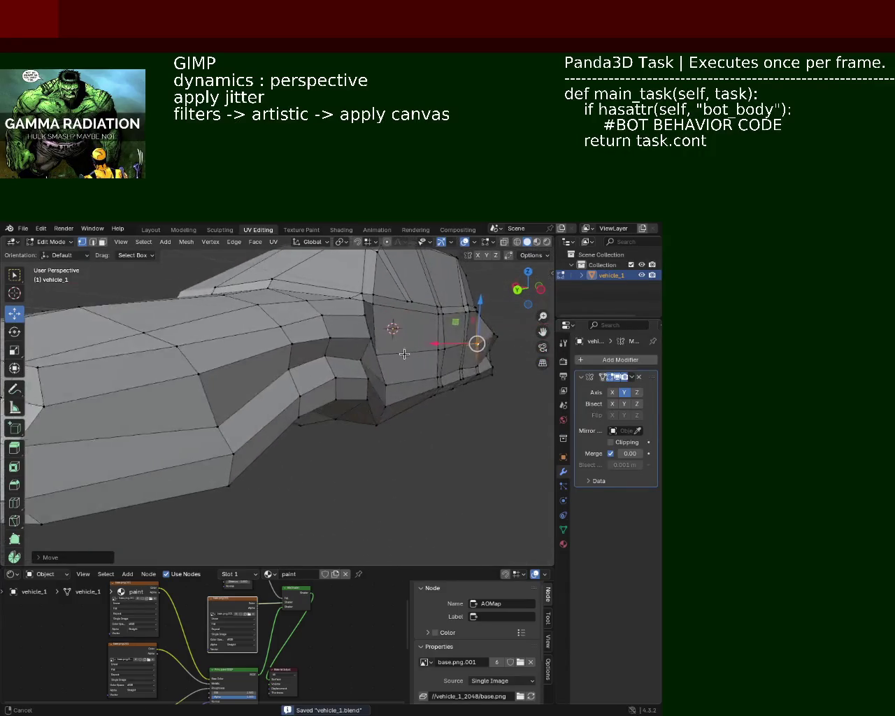
- Slide the selected vertex along the car's length on the Y axis
key("g")
key("z")
key("Escape")
mouse_move(363, 398)
middle_mouse_down()
mouse_move(427, 370)
mouse_move(238, 358)
middle_mouse_up()
key("g")
key("y")
left_click(260, 359)
key("g")
key("y")
key("Escape")
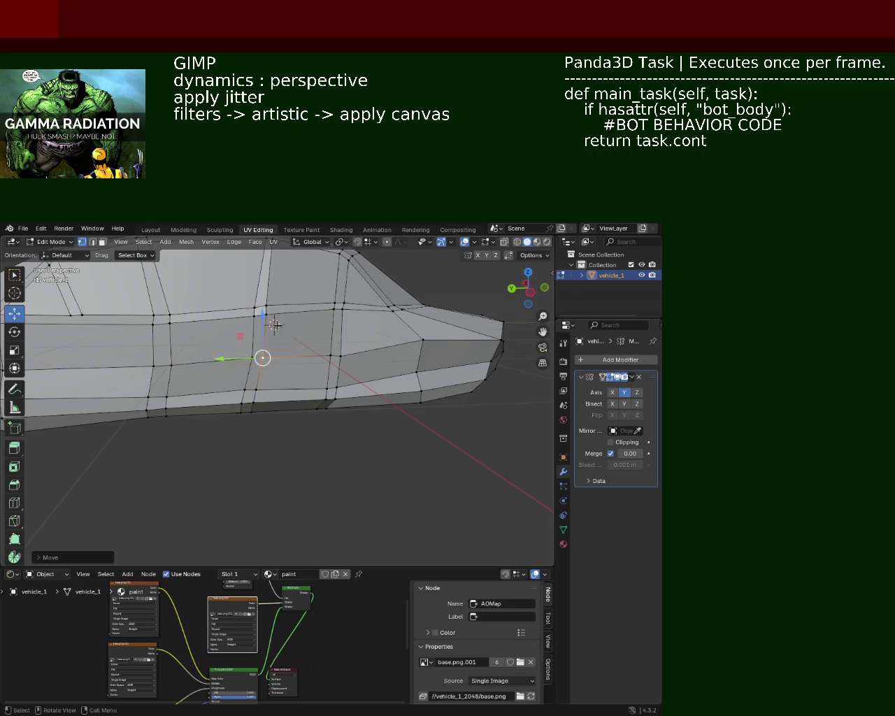
- Move a lower side vertex to a new height along Z
left_click(266, 308)
left_click(357, 353)
key("g")
key("z")
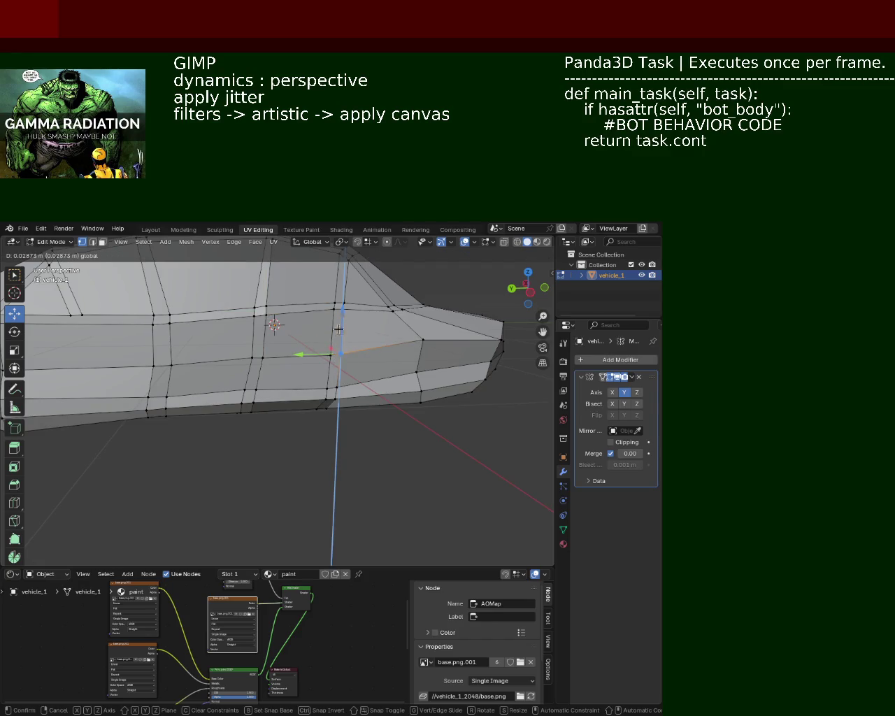
left_click(339, 329)
- Make two more vertical adjustments that lower the side vertex
middle_click_drag(339, 329, 294, 357)
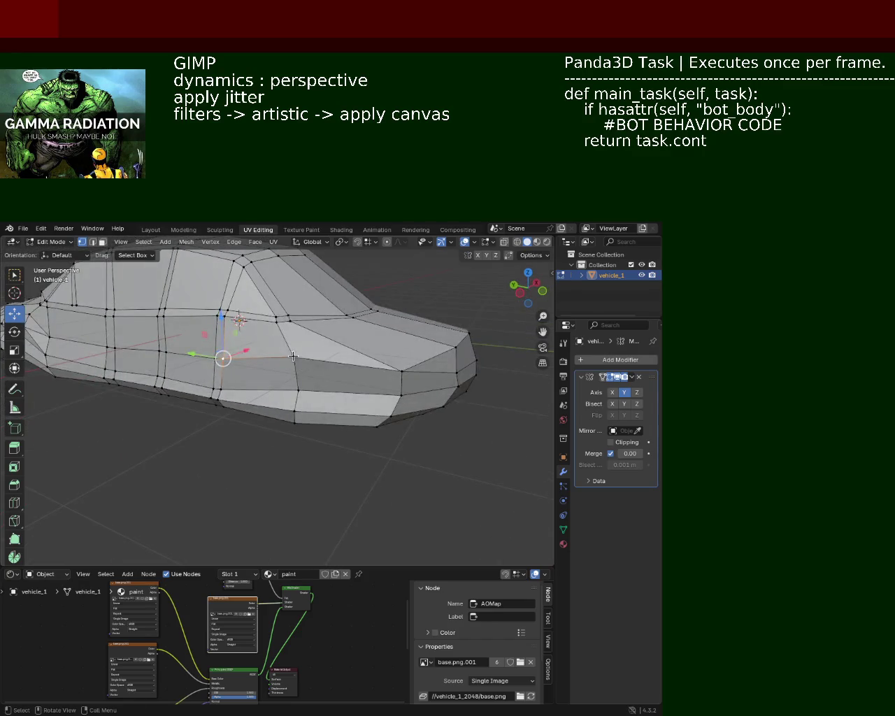
key("g")
key("z")
left_click(290, 338)
mouse_move(291, 337)
middle_mouse_down()
mouse_move(349, 358)
mouse_move(246, 296)
middle_mouse_up()
key("g")
key("z")
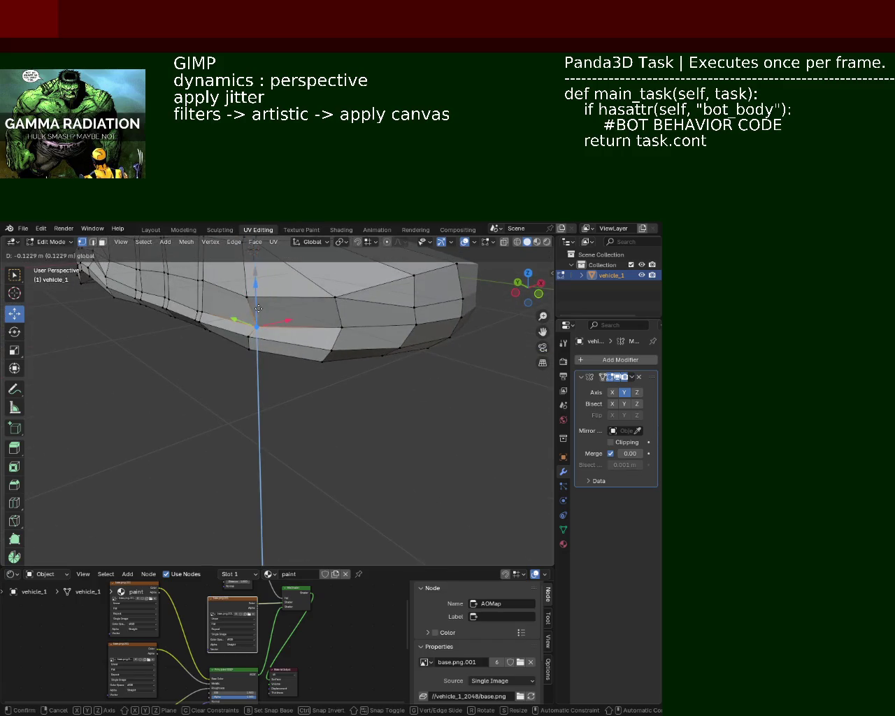
left_click(259, 307)
- Box-select a group of vertices along the side and lower them along Z
mouse_move(259, 308)
middle_mouse_down()
mouse_move(286, 334)
mouse_move(365, 335)
middle_mouse_up()
left_click_drag(345, 322, 284, 353)
key("g")
key("z")
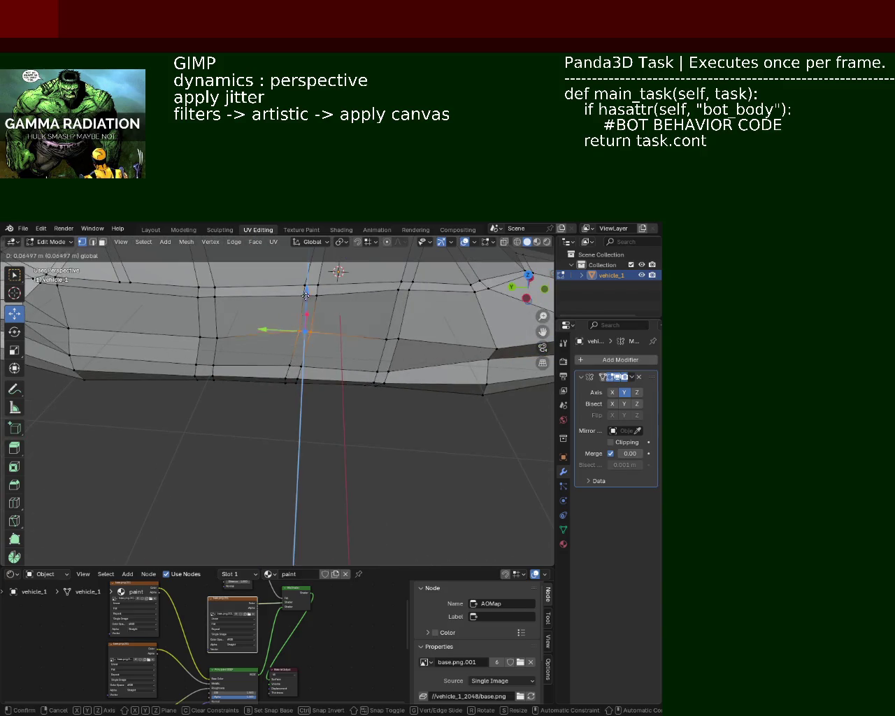
key("Escape")
key("g")
key("z")
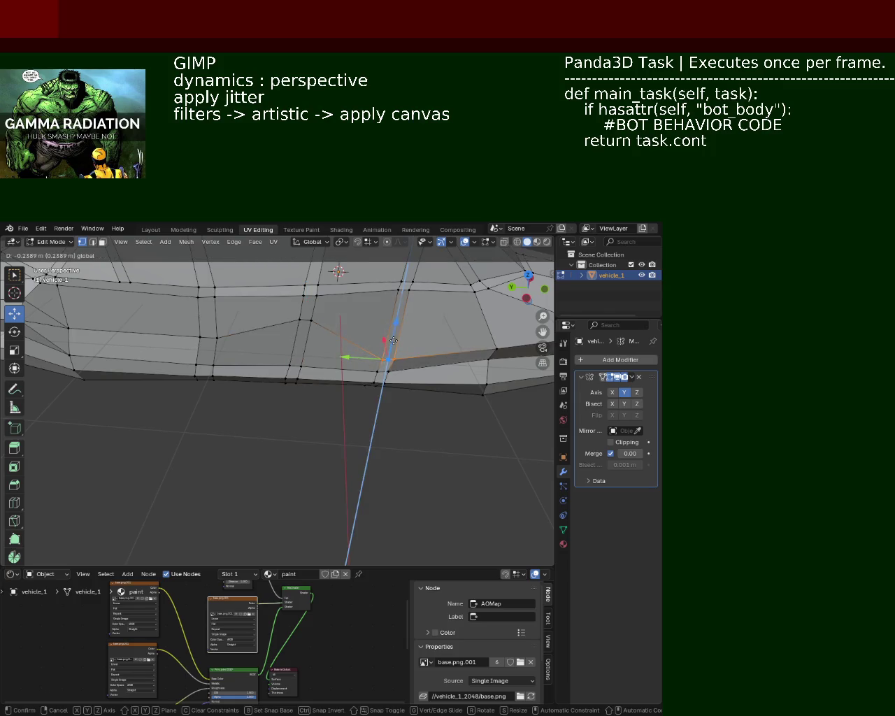
left_click(396, 334)
mouse_move(393, 340)
middle_mouse_down()
mouse_move(371, 398)
mouse_move(215, 369)
mouse_move(336, 378)
mouse_move(373, 394)
mouse_move(326, 387)
mouse_move(332, 420)
mouse_move(359, 409)
mouse_move(309, 395)
middle_mouse_up()
key("g")
key("z")
key("Escape")
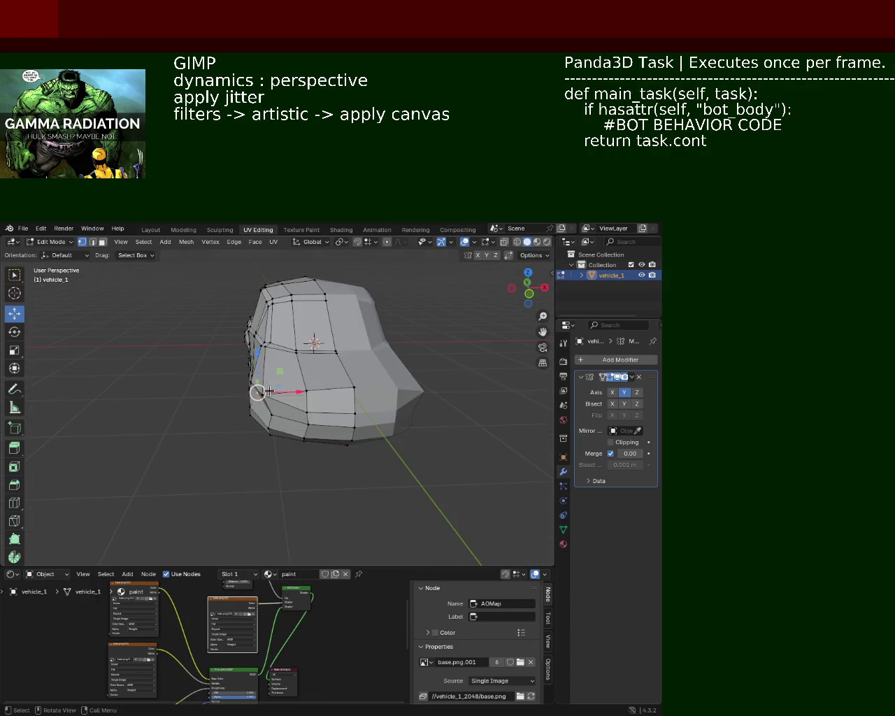
- Move the selected vertices, then undo the vertical move
key("g")
left_click(292, 379)
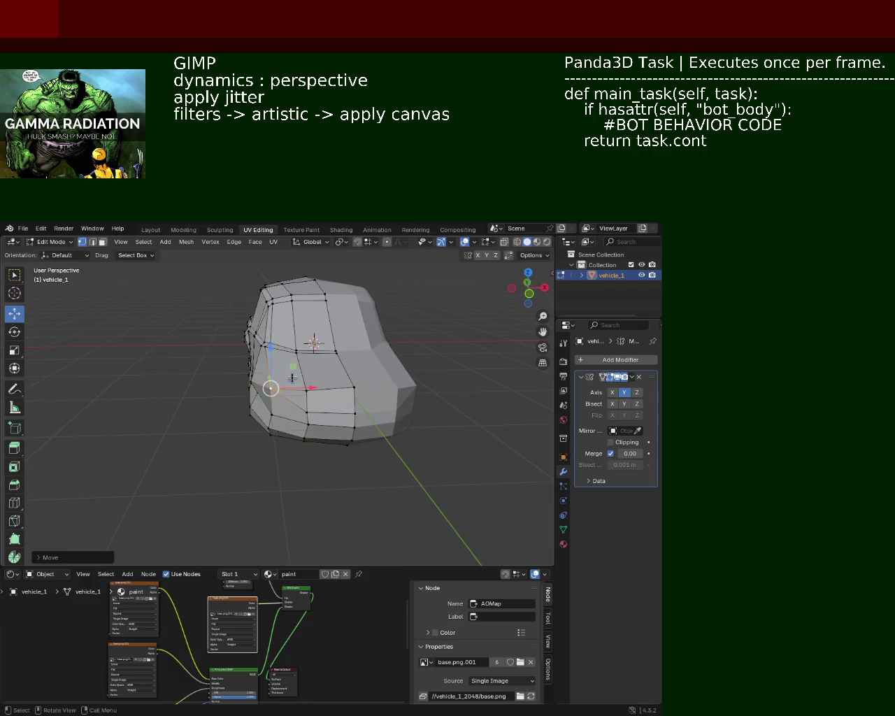
left_click_drag(271, 355, 266, 366)
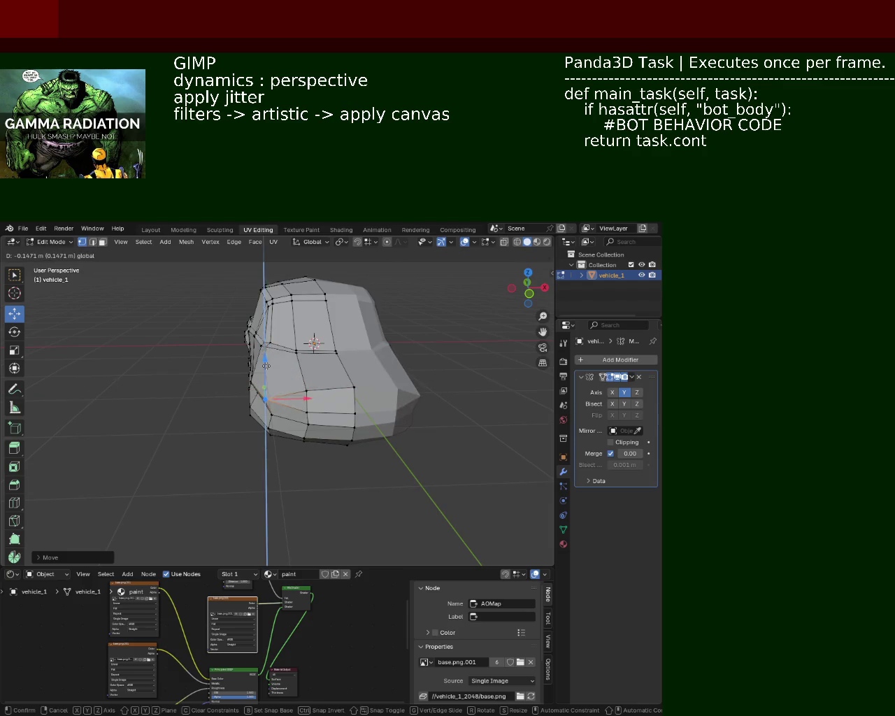
key("ctrl+z")
- Slide the end vertices along the car's length on the Y axis
middle_click_drag(441, 434, 328, 432)
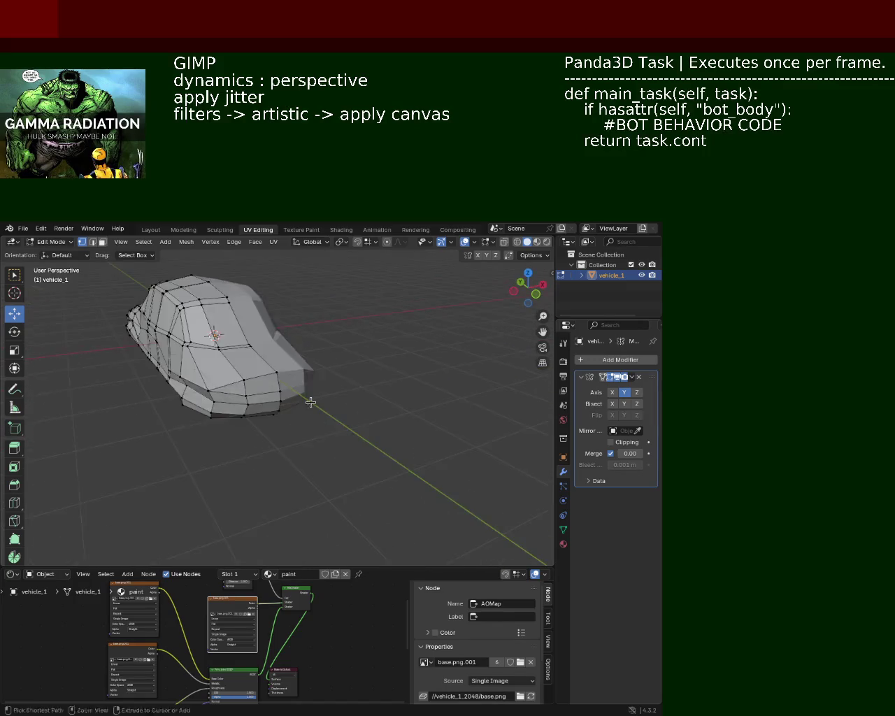
scroll(322, 420, "up", 3)
scroll(335, 416, "up", 2)
scroll(358, 412, "down", 2)
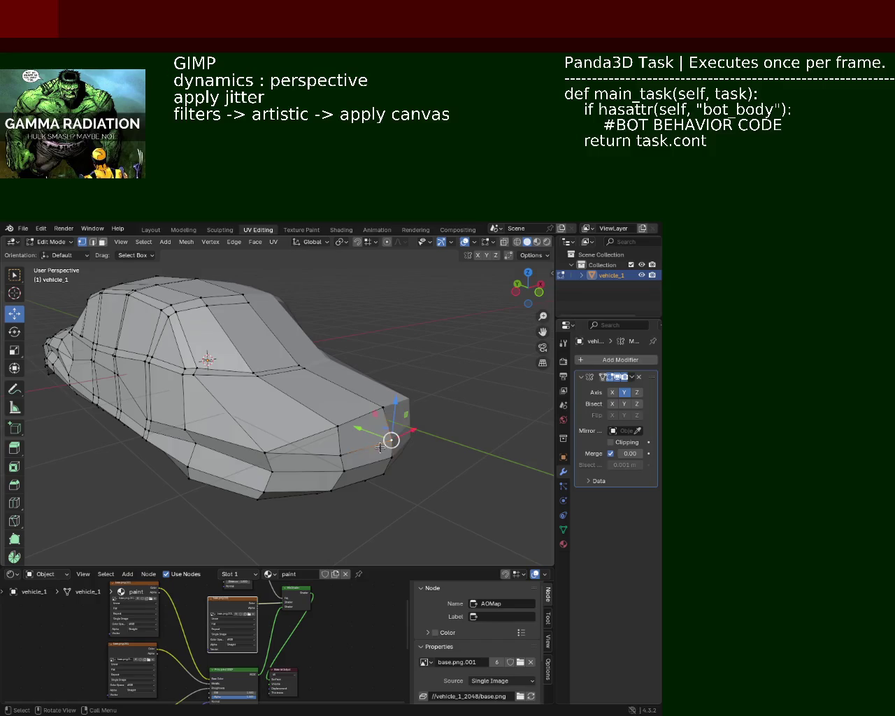
key("g")
key("y")
left_click(340, 434)
- Orbit to a low side view and switch to X-ray wireframe display
mouse_move(484, 510)
middle_mouse_down()
mouse_move(398, 462)
mouse_move(369, 417)
middle_mouse_up()
scroll(381, 411, "up", 2)
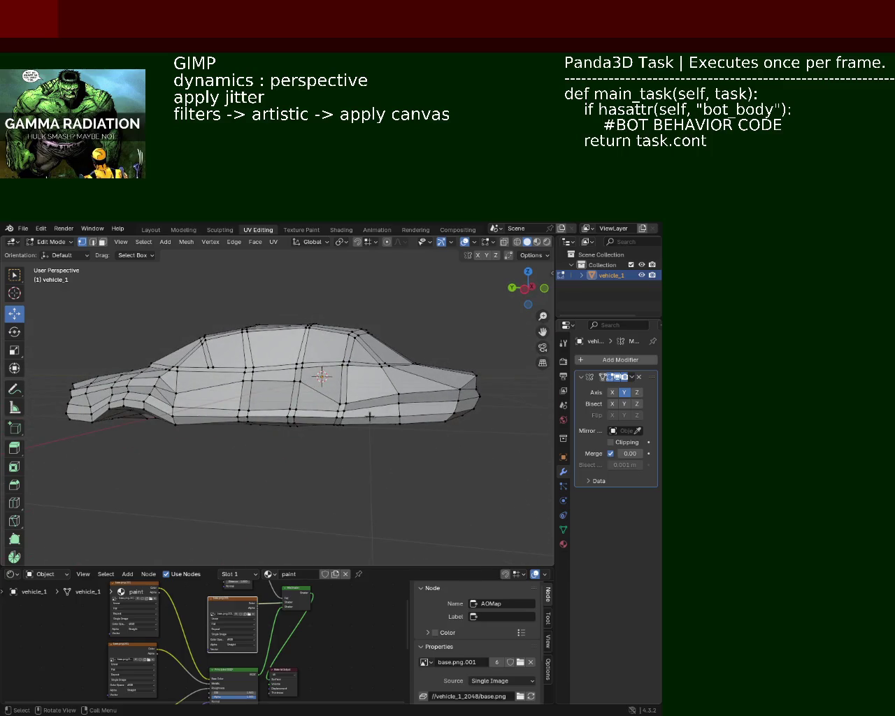
mouse_move(293, 407)
middle_mouse_down()
mouse_move(225, 423)
mouse_move(247, 424)
mouse_move(188, 450)
mouse_move(294, 444)
mouse_move(296, 432)
mouse_move(307, 443)
mouse_move(339, 446)
middle_mouse_up()
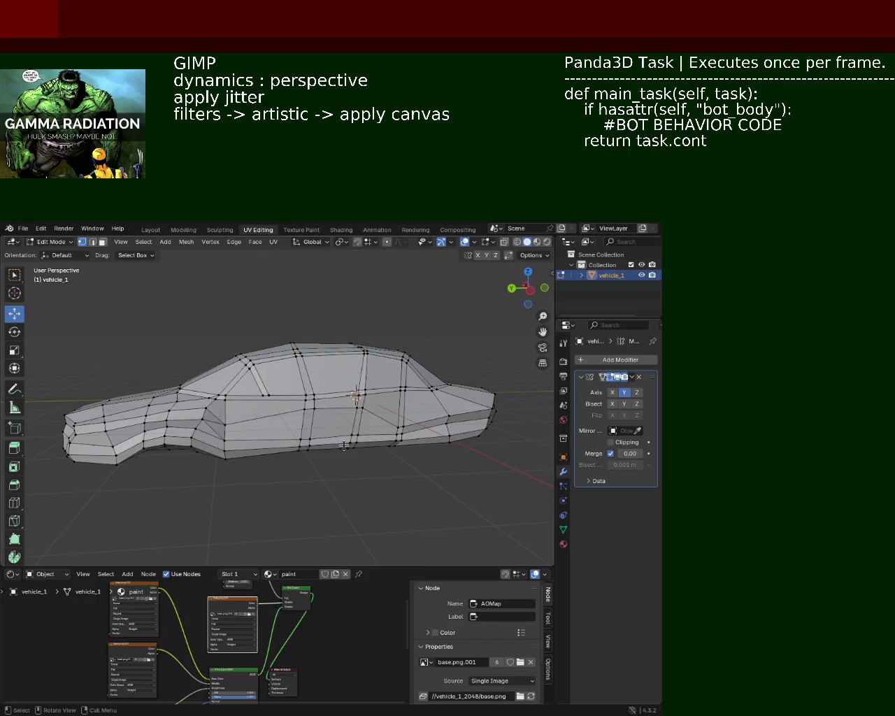
middle_click_drag(322, 383, 247, 349)
left_click(518, 242)
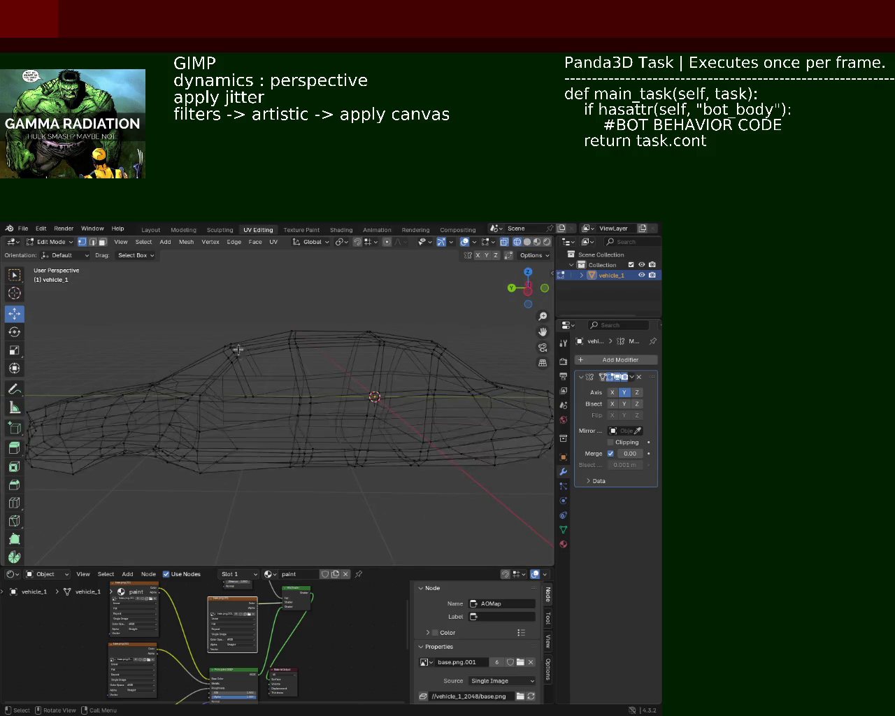
- Try selecting roof vertices, undo the selection, then return to X-ray wireframe
left_click_drag(187, 305, 260, 375)
left_click_drag(186, 304, 260, 375)
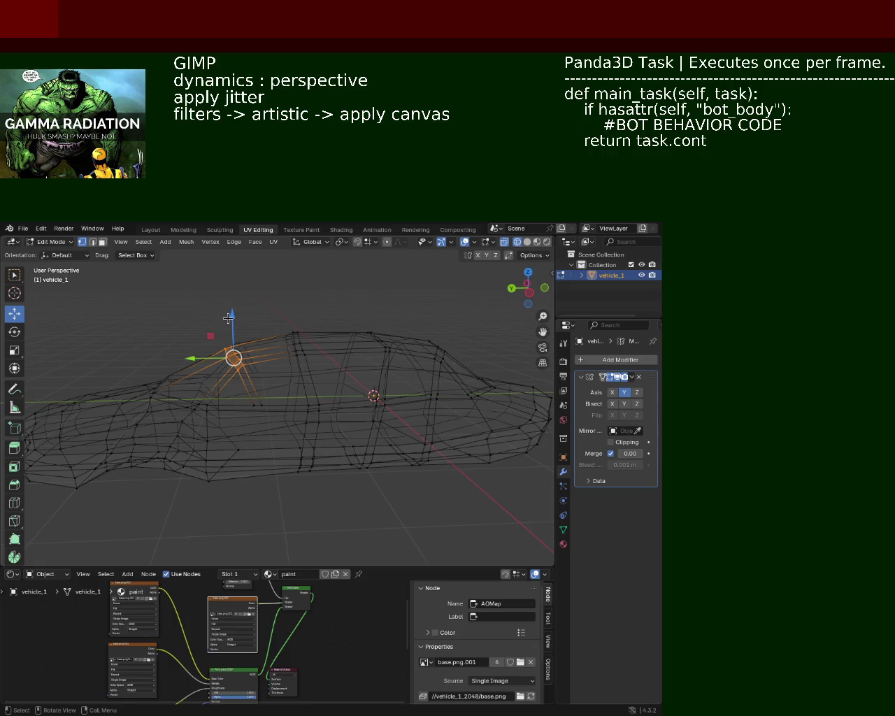
key("ctrl+z")
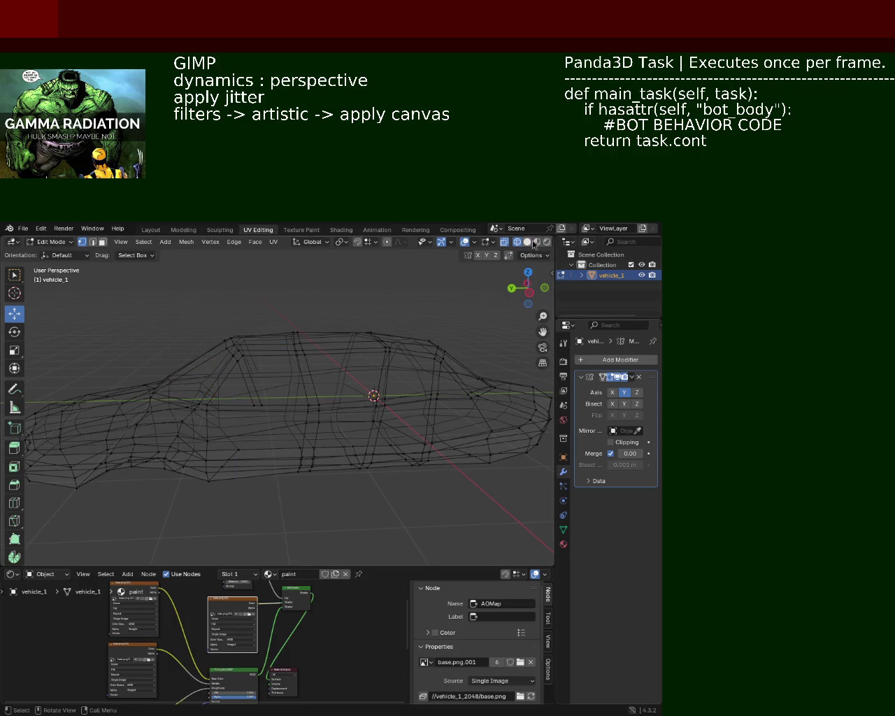
left_click(527, 242)
mouse_move(231, 292)
middle_mouse_down()
mouse_move(261, 302)
mouse_move(276, 406)
mouse_move(243, 373)
middle_mouse_up()
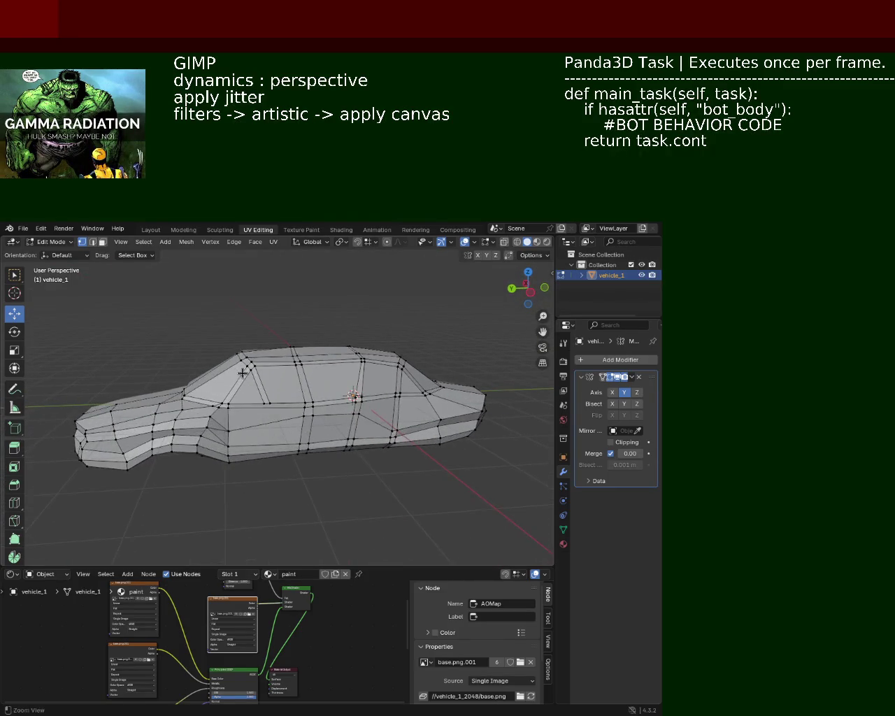
left_click(521, 244)
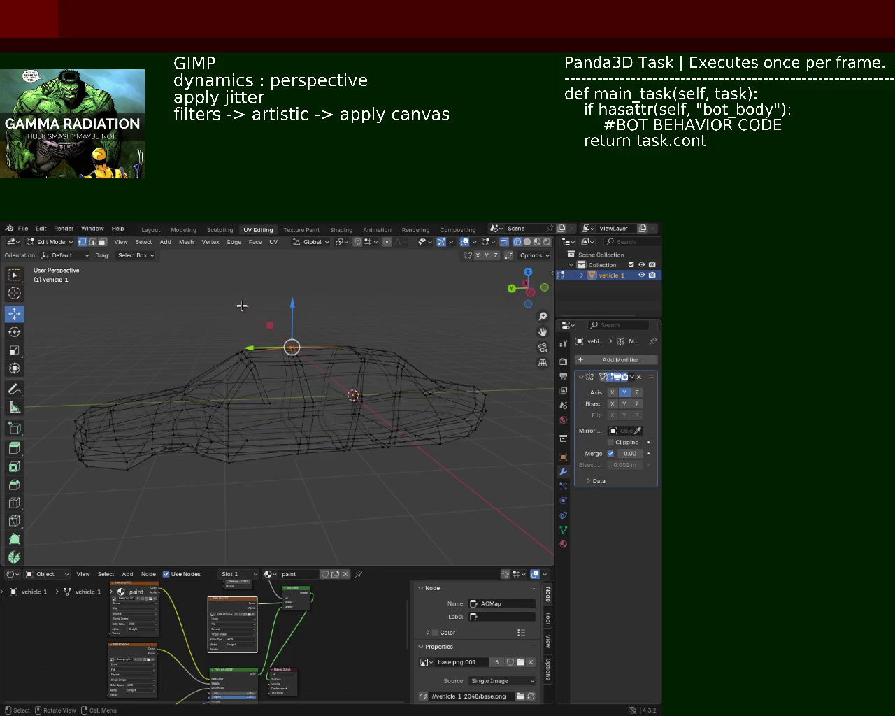
- Select a roof vertex, cancel its move, and return to solid shading
mouse_move(272, 296)
left_mouse_down()
mouse_move(321, 355)
mouse_move(298, 313)
mouse_move(297, 353)
left_mouse_up()
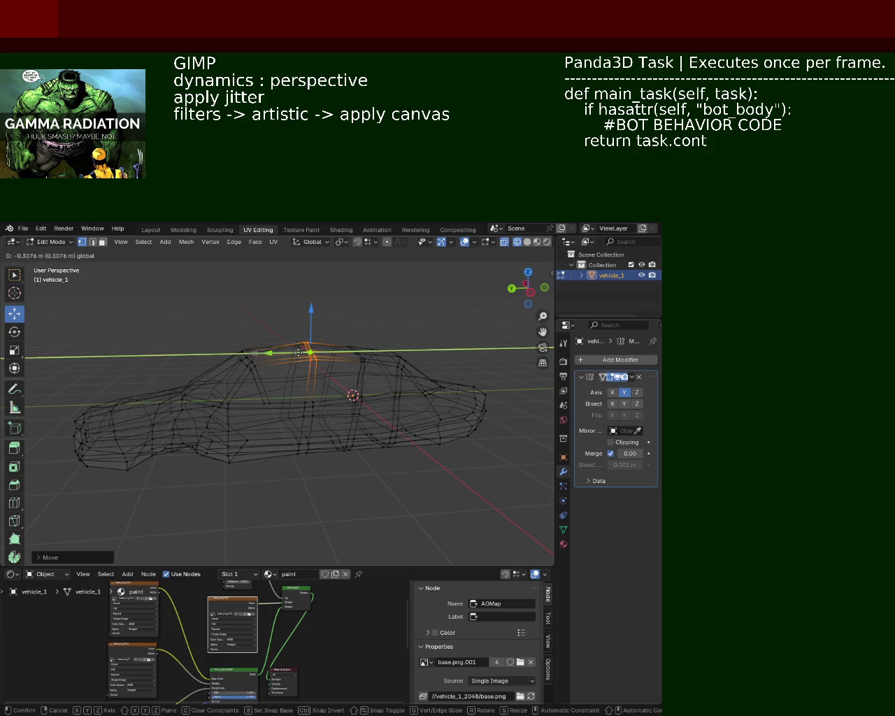
key("Escape")
left_click(492, 262)
left_click(527, 241)
middle_click_drag(322, 363, 244, 393)
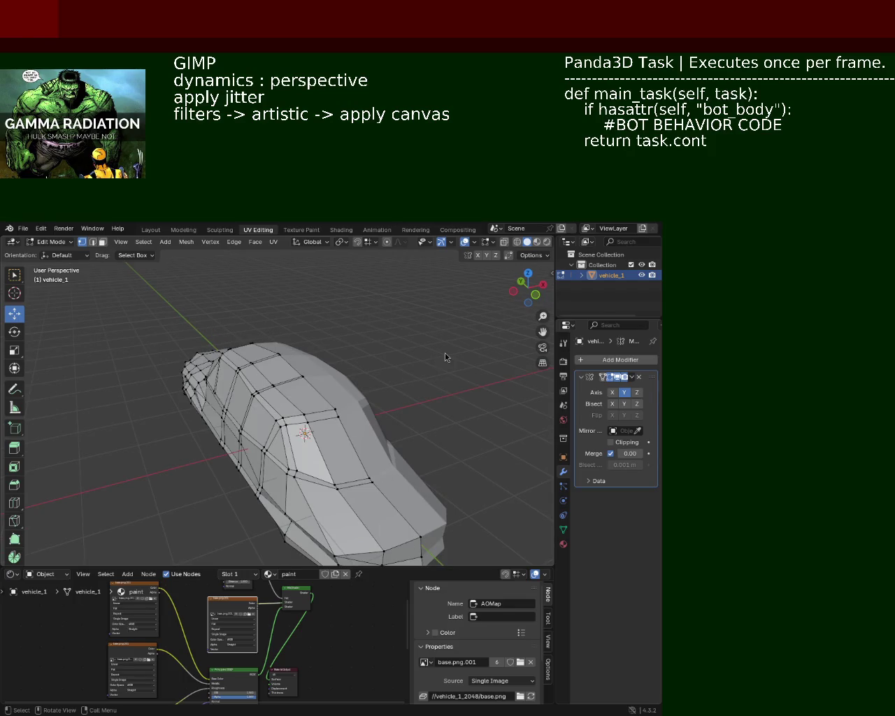
middle_click_drag(445, 354, 216, 339)
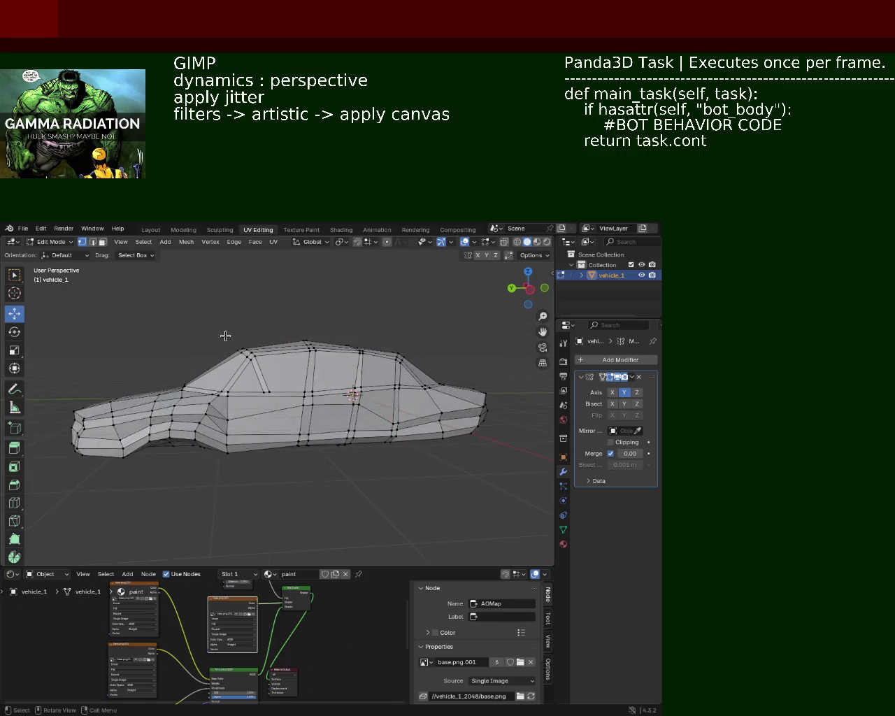
- In wireframe, lower the roof vertices at one end, raise the others, then restore solid shading
left_click(518, 242)
left_click_drag(206, 320, 269, 368)
left_click_drag(252, 320, 250, 326)
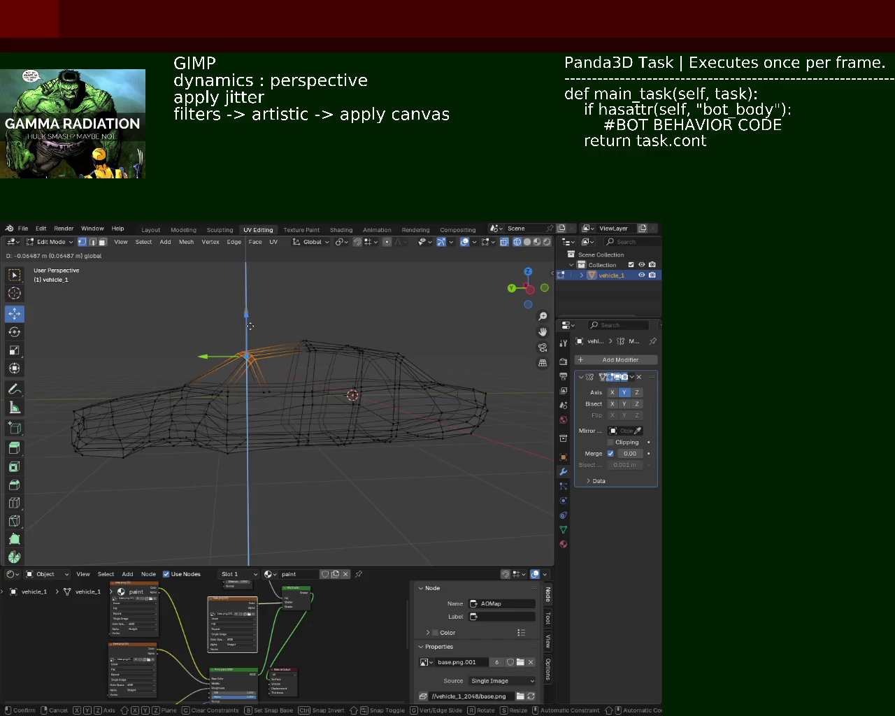
middle_click_drag(250, 326, 298, 339)
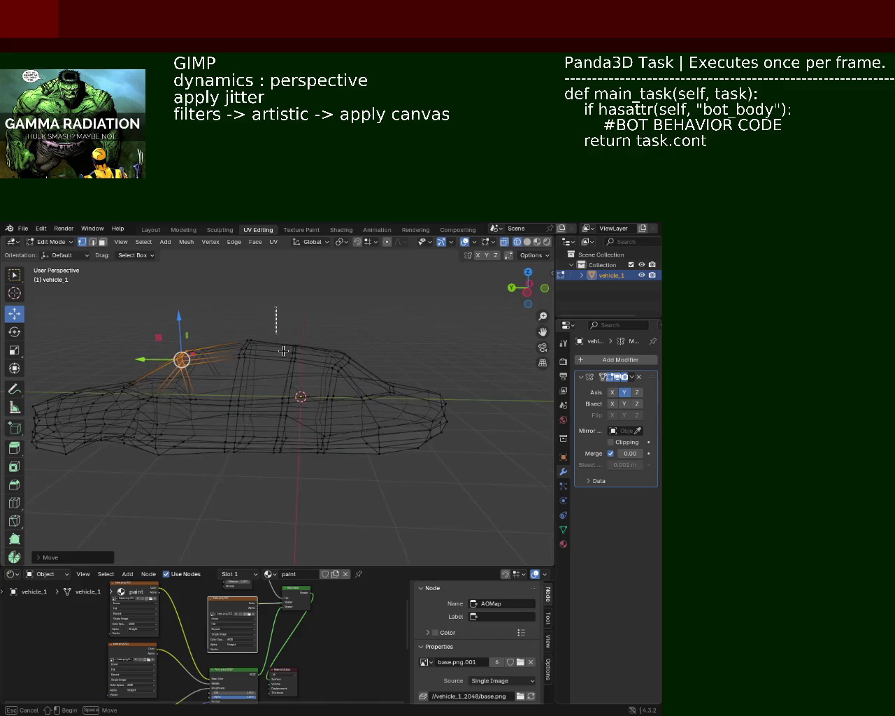
mouse_move(298, 339)
left_mouse_down()
mouse_move(307, 324)
mouse_move(359, 386)
left_mouse_up()
left_click_drag(344, 328, 343, 320)
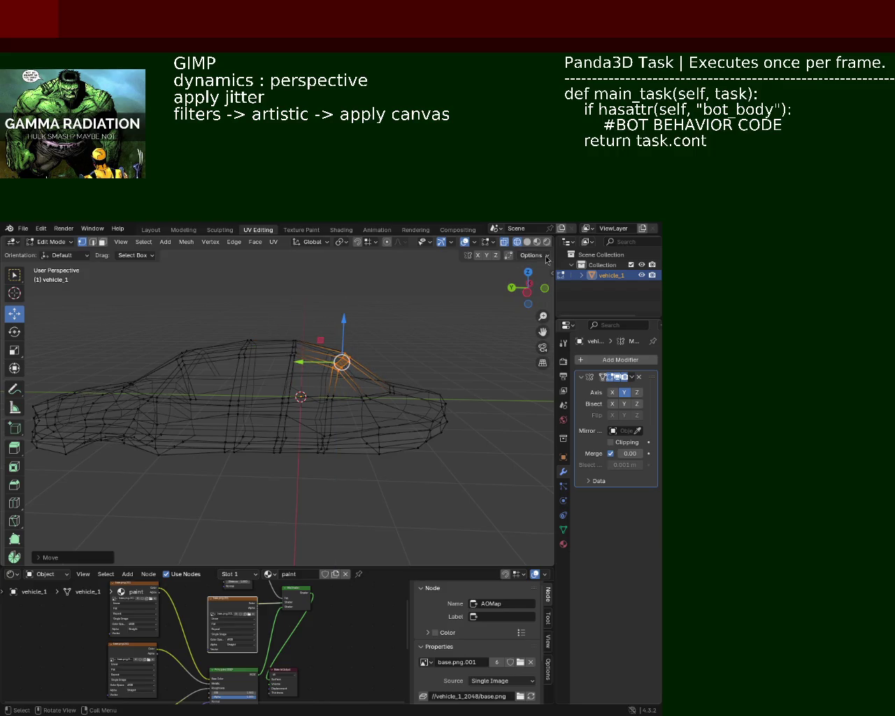
left_click(525, 243)
mouse_move(350, 364)
middle_mouse_down()
mouse_move(343, 391)
mouse_move(223, 383)
mouse_move(219, 414)
mouse_move(235, 391)
middle_mouse_up()
- Shift two side edges of the car sideways along the X axis
left_click(242, 397)
key("g")
key("x")
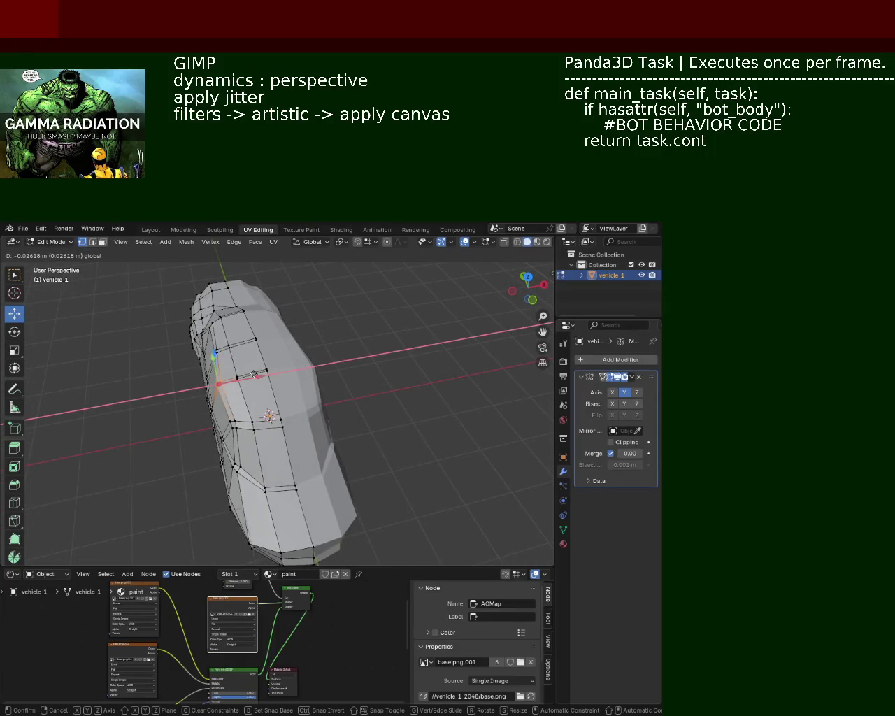
left_click(240, 390)
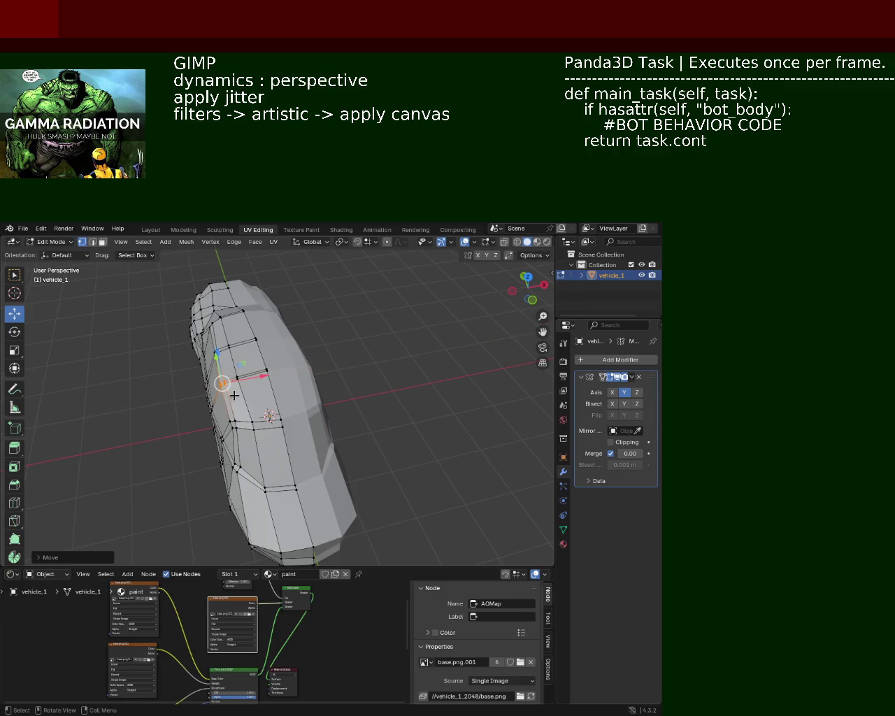
left_click(231, 426)
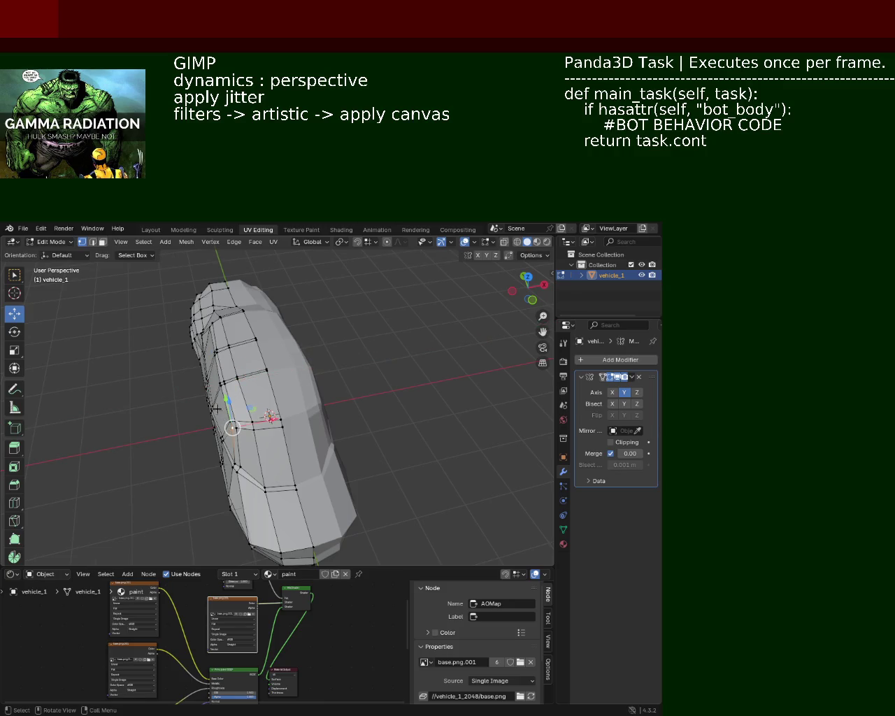
key("g")
key("x")
left_click(269, 418)
- Clear the selection, then box-select a lower body vertex and move it
mouse_move(270, 423)
middle_mouse_down()
mouse_move(317, 450)
mouse_move(359, 424)
mouse_move(306, 413)
mouse_move(266, 432)
middle_mouse_up()
key("alt+a")
key("b")
mouse_move(266, 427)
left_mouse_down()
mouse_move(274, 406)
mouse_move(250, 406)
left_mouse_up()
left_click(249, 406)
mouse_move(249, 405)
middle_mouse_down()
mouse_move(260, 490)
mouse_move(202, 484)
mouse_move(301, 399)
mouse_move(261, 384)
mouse_move(284, 408)
middle_mouse_up()
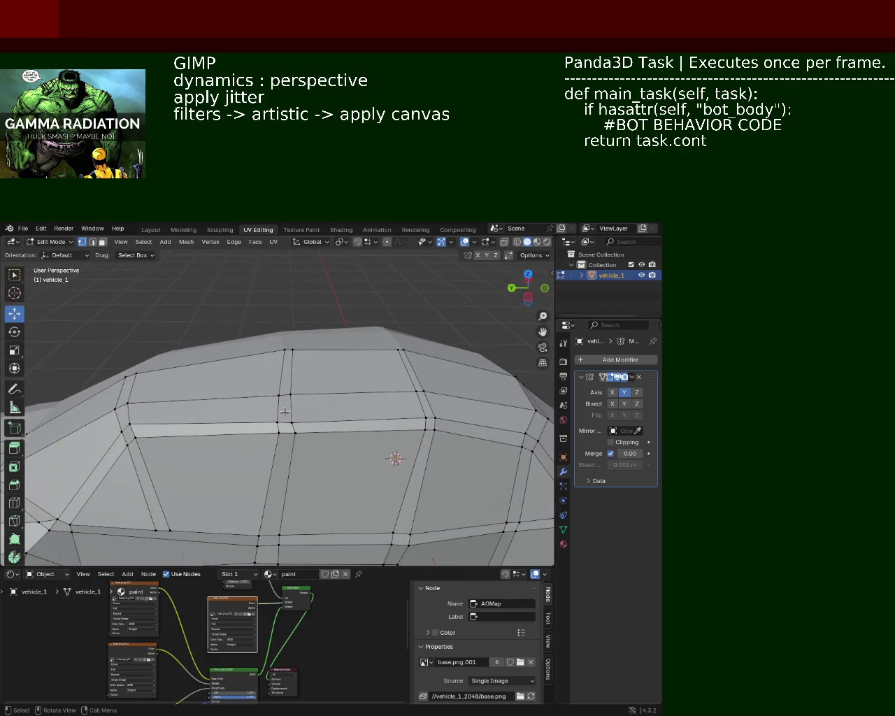
- Slide the roof vertices along Y, undoing one bad move
left_click_drag(278, 423, 289, 383)
left_click(295, 349, "shift")
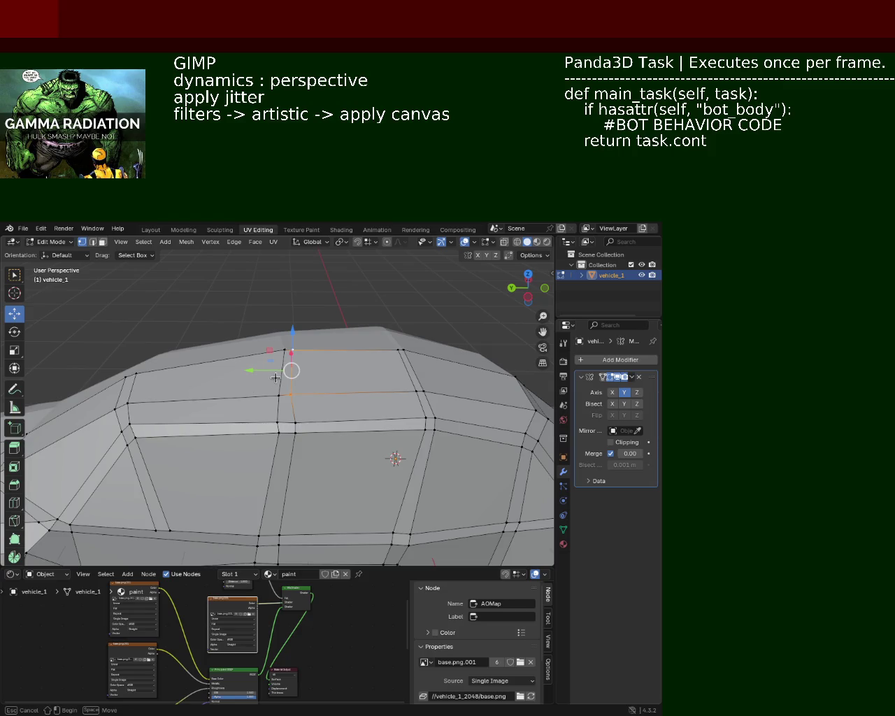
left_click_drag(262, 370, 273, 375)
middle_click_drag(308, 375, 380, 376)
key("ctrl+z")
left_click(354, 414)
key("g")
key("y")
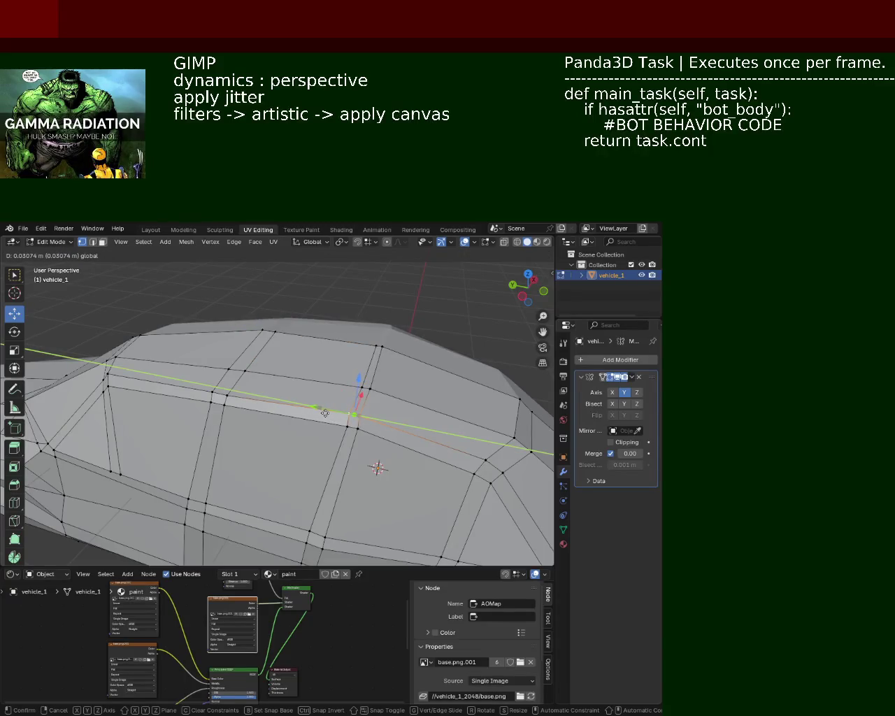
left_click(325, 414)
- Move a front corner vertex to reshape the car's nose
mouse_move(325, 413)
middle_mouse_down()
mouse_move(404, 407)
mouse_move(265, 400)
mouse_move(306, 367)
middle_mouse_up()
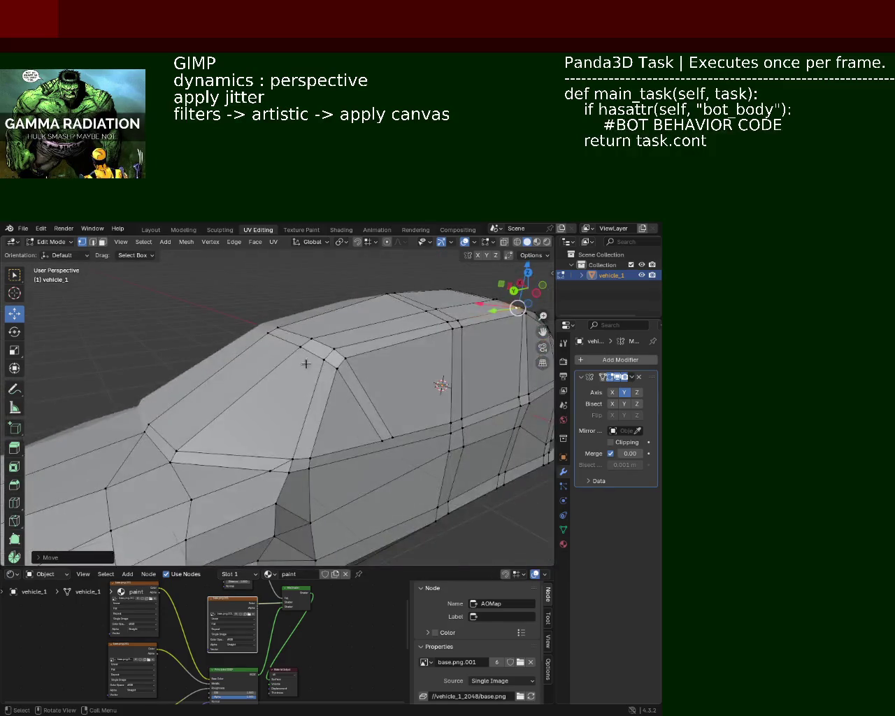
scroll(306, 367, "down", 5)
scroll(313, 425, "down", 1)
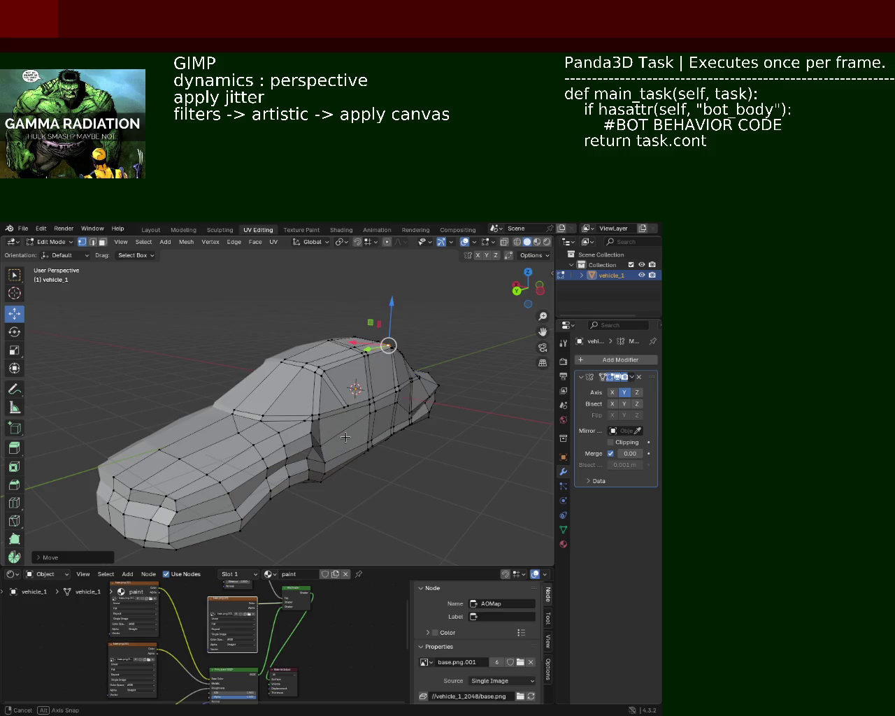
scroll(319, 429, "up", 3)
mouse_move(319, 429)
middle_mouse_down()
mouse_move(366, 317)
mouse_move(319, 326)
mouse_move(345, 312)
mouse_move(318, 328)
mouse_move(299, 325)
mouse_move(306, 349)
mouse_move(320, 333)
mouse_move(291, 320)
mouse_move(222, 333)
mouse_move(226, 322)
mouse_move(249, 334)
mouse_move(236, 348)
mouse_move(244, 376)
mouse_move(275, 378)
middle_mouse_up()
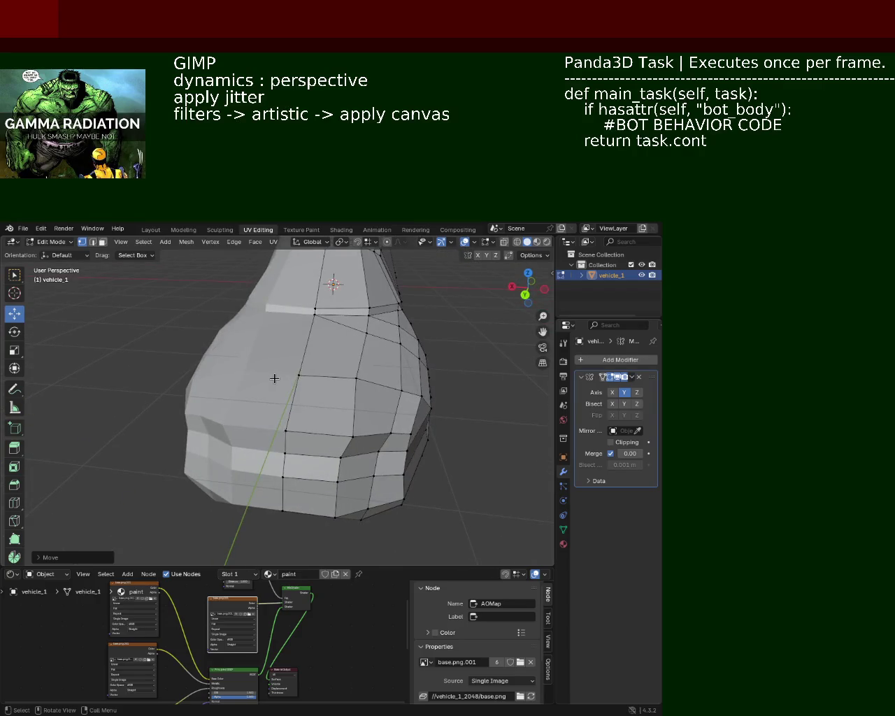
left_click(384, 430)
left_click_drag(367, 436, 353, 437)
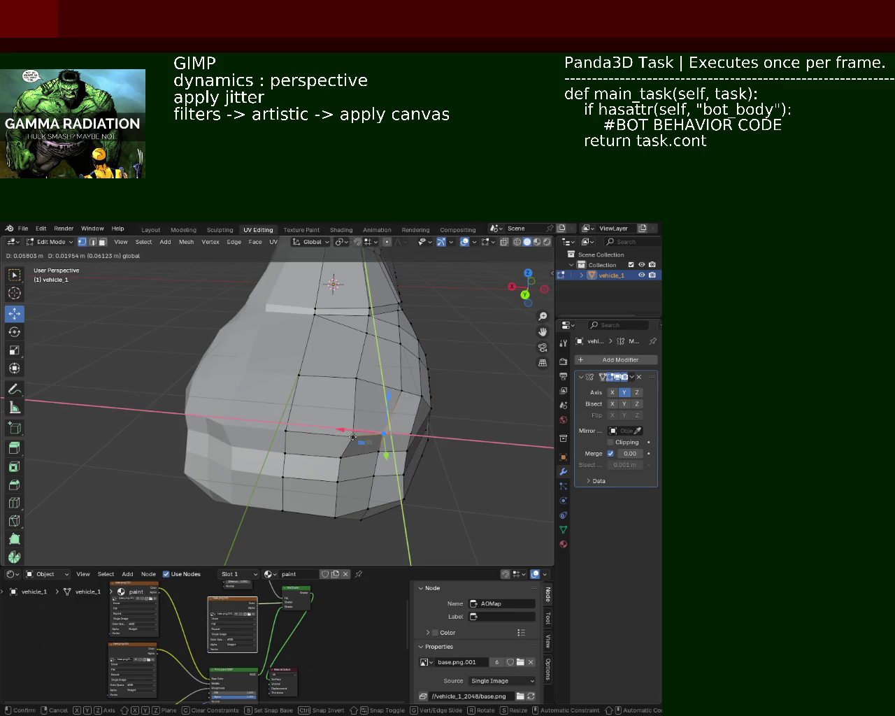
left_click(353, 437)
- Adjust two front hood vertices, moving the second one along X
mouse_move(353, 437)
middle_mouse_down()
mouse_move(380, 390)
mouse_move(414, 464)
mouse_move(322, 409)
middle_mouse_up()
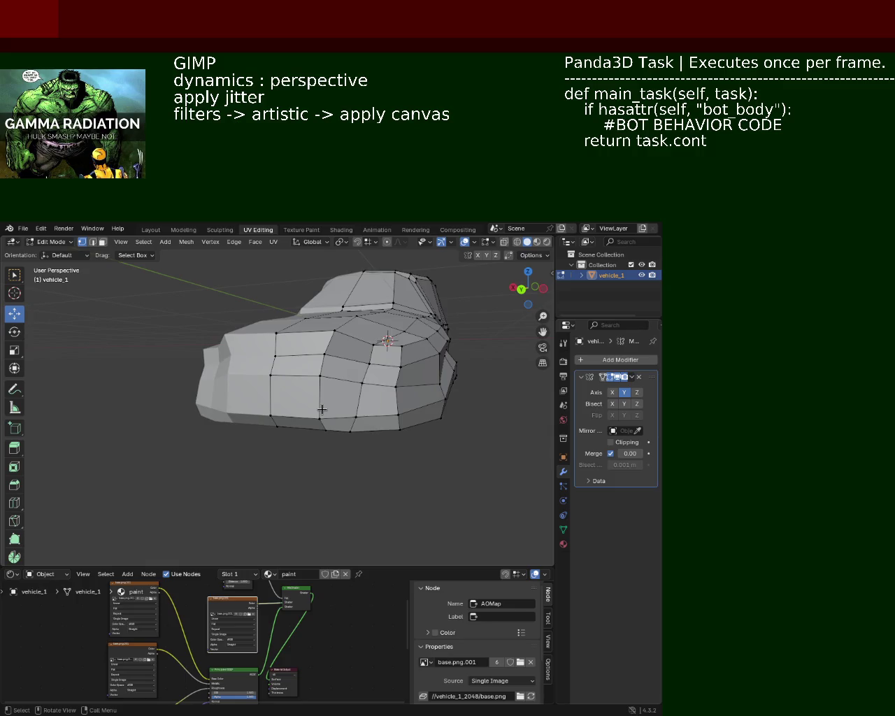
middle_click_drag(270, 364, 292, 377)
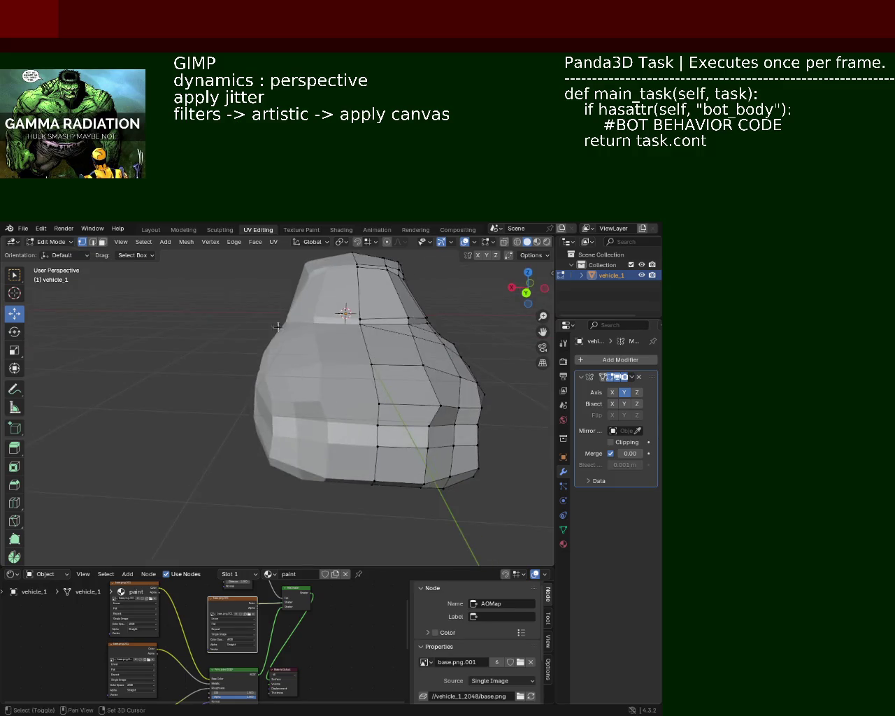
left_click(243, 413)
key("g")
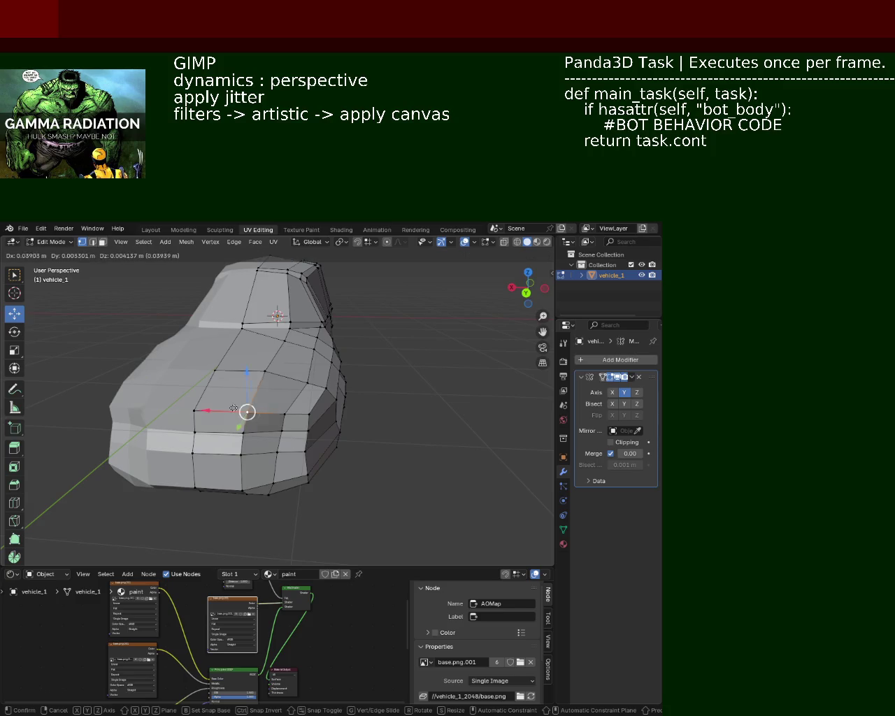
left_click(232, 411)
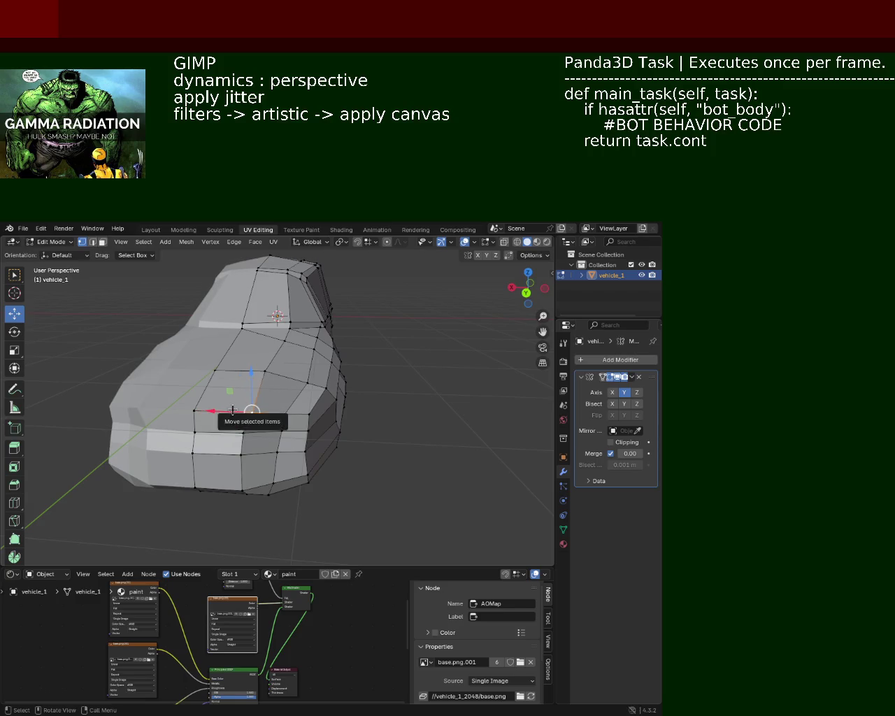
left_click(284, 415)
key("g")
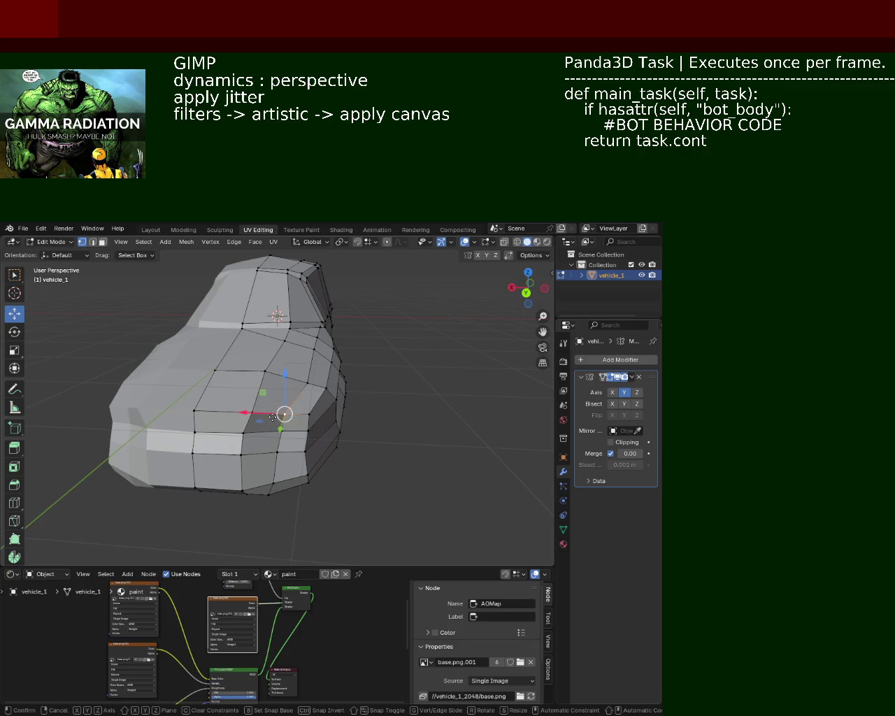
key("x")
left_click(276, 419)
- Move two front bumper vertices vertically along Z
mouse_move(398, 436)
middle_mouse_down()
mouse_move(435, 371)
mouse_move(370, 434)
middle_mouse_up()
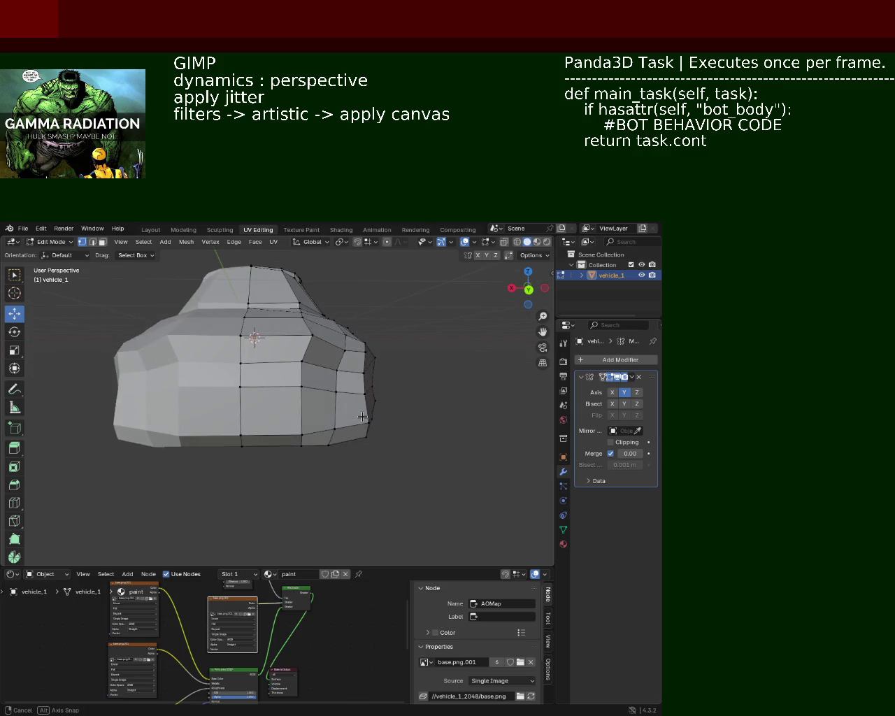
middle_click_drag(329, 359, 274, 400)
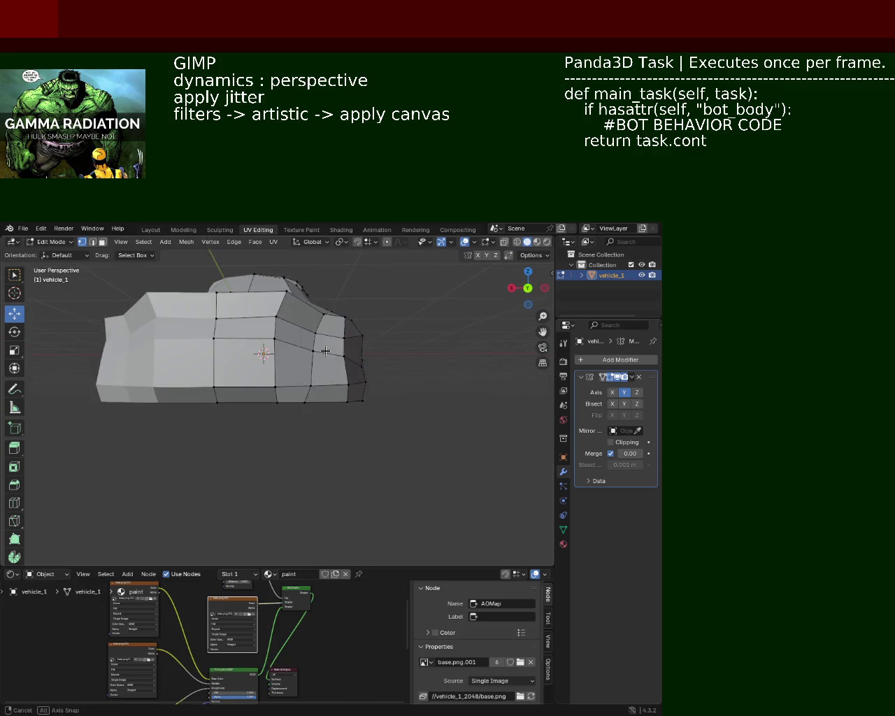
left_click(290, 396)
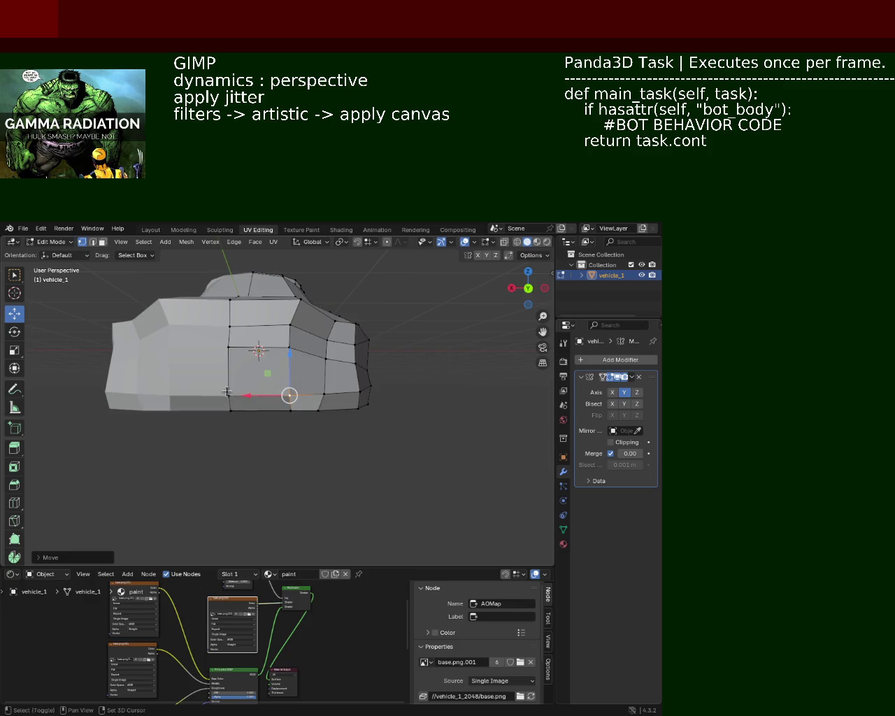
left_click(230, 410, "shift")
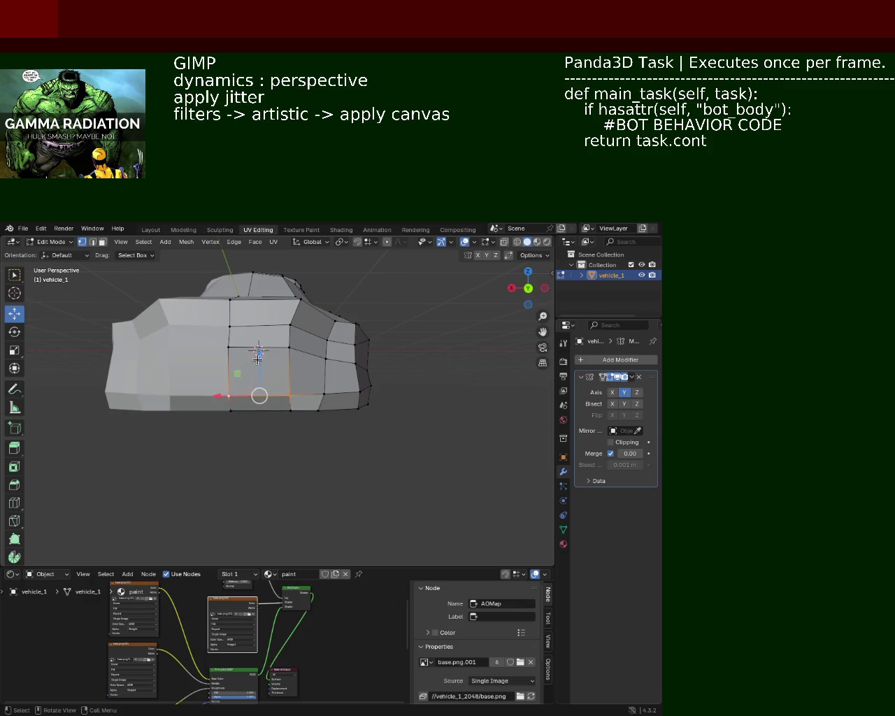
key("g")
key("z")
left_click(258, 356)
mouse_move(330, 436)
middle_mouse_down()
mouse_move(308, 418)
mouse_move(237, 413)
mouse_move(199, 435)
mouse_move(270, 374)
mouse_move(296, 394)
middle_mouse_up()
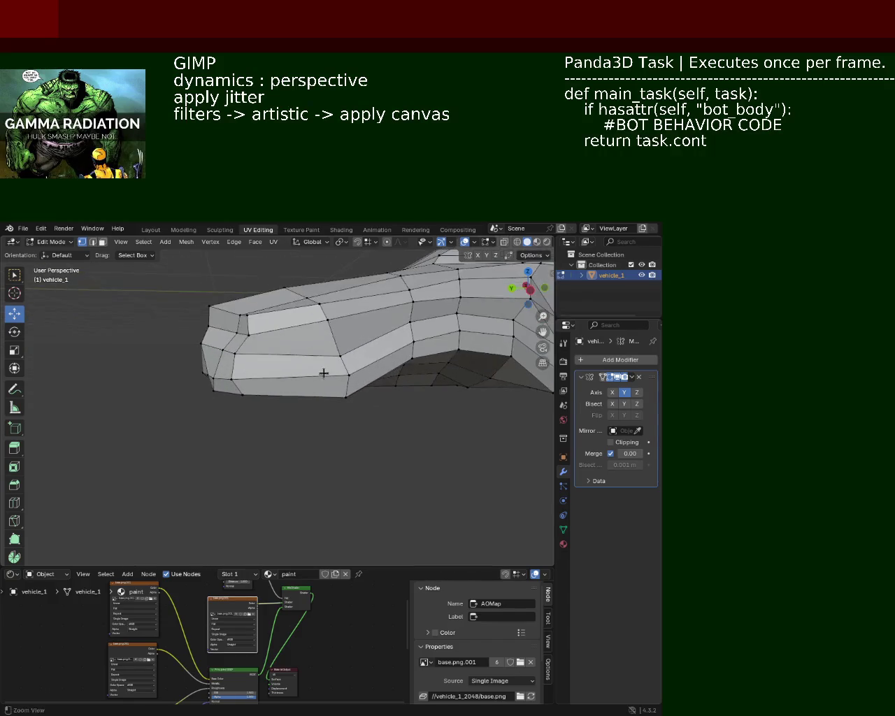
- Nudge a body vertex and save vehicle_1.blend
left_click_drag(296, 394, 287, 392)
mouse_move(380, 386)
middle_mouse_down()
mouse_move(358, 412)
mouse_move(358, 403)
middle_mouse_up()
key("ctrl+s")
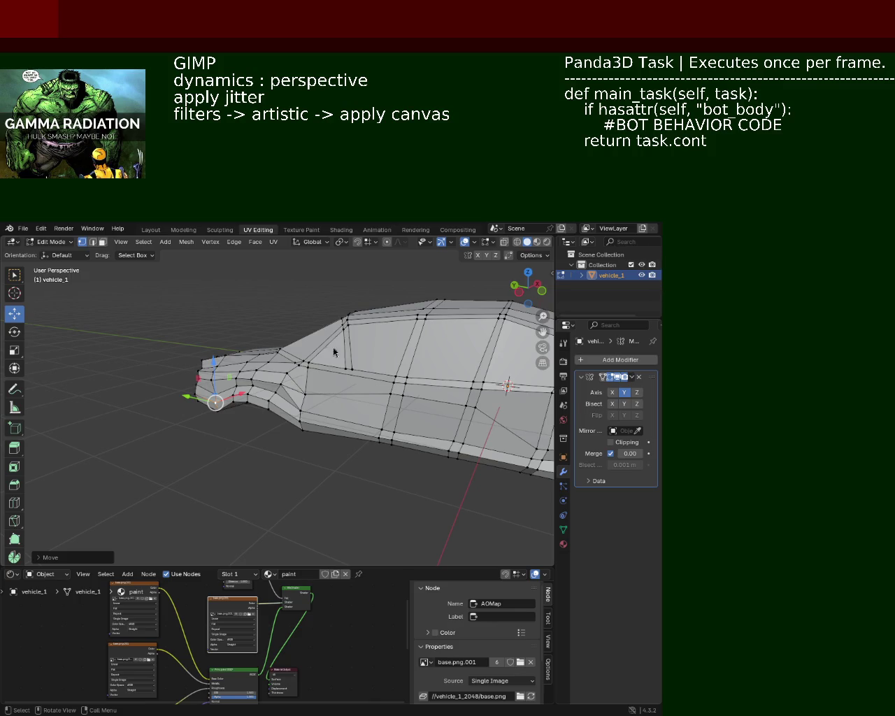
- Nudge several side edges and a front edge to smooth the car's flank
scroll(411, 332, "down", 3)
mouse_move(411, 331)
middle_mouse_down()
mouse_move(354, 424)
mouse_move(344, 394)
mouse_move(204, 363)
mouse_move(231, 335)
middle_mouse_up()
scroll(205, 363, "up", 5)
left_click(231, 343)
left_click_drag(227, 309, 260, 326)
left_click(227, 305)
left_click(275, 323)
mouse_move(259, 326)
middle_mouse_down()
mouse_move(326, 413)
mouse_move(329, 373)
mouse_move(226, 389)
mouse_move(321, 400)
middle_mouse_up()
left_click(321, 399)
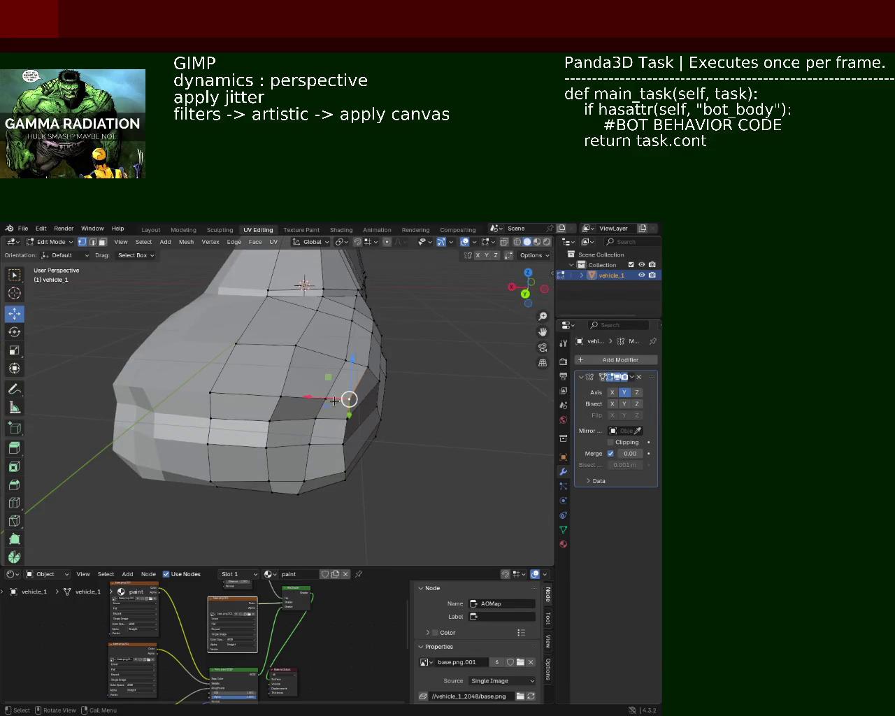
left_click_drag(321, 400, 325, 400)
- Move a front-end vertex and a nose vertex vertically to reshape the nose
mouse_move(325, 399)
middle_mouse_down()
mouse_move(271, 382)
mouse_move(262, 346)
middle_mouse_up()
left_click(262, 346)
left_click_drag(256, 324, 264, 366)
left_click(259, 329)
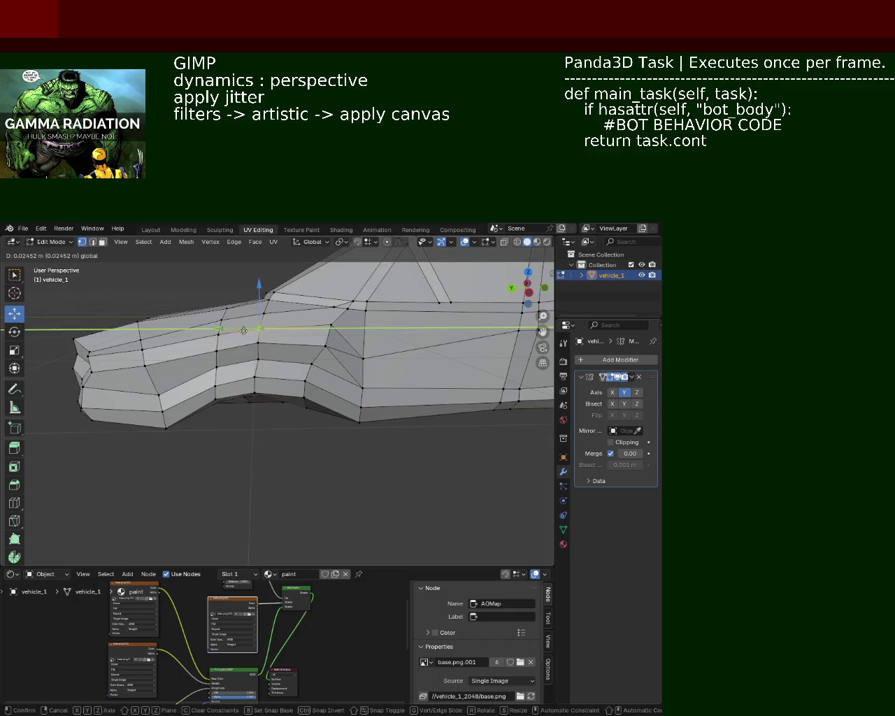
left_click(145, 359)
left_click_drag(145, 344, 131, 361)
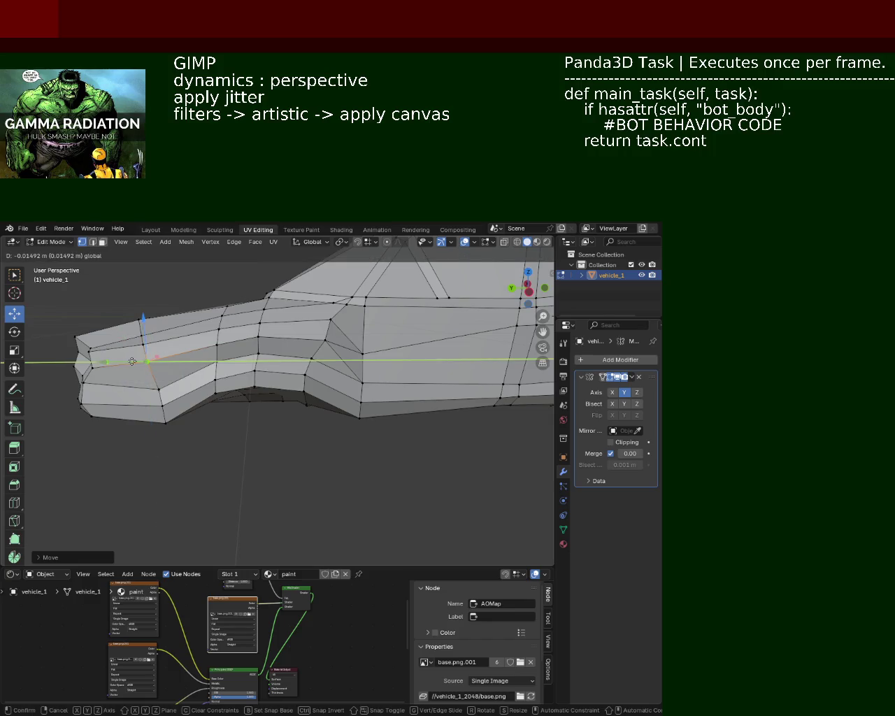
mouse_move(131, 361)
middle_mouse_down()
mouse_move(210, 413)
mouse_move(311, 408)
middle_mouse_up()
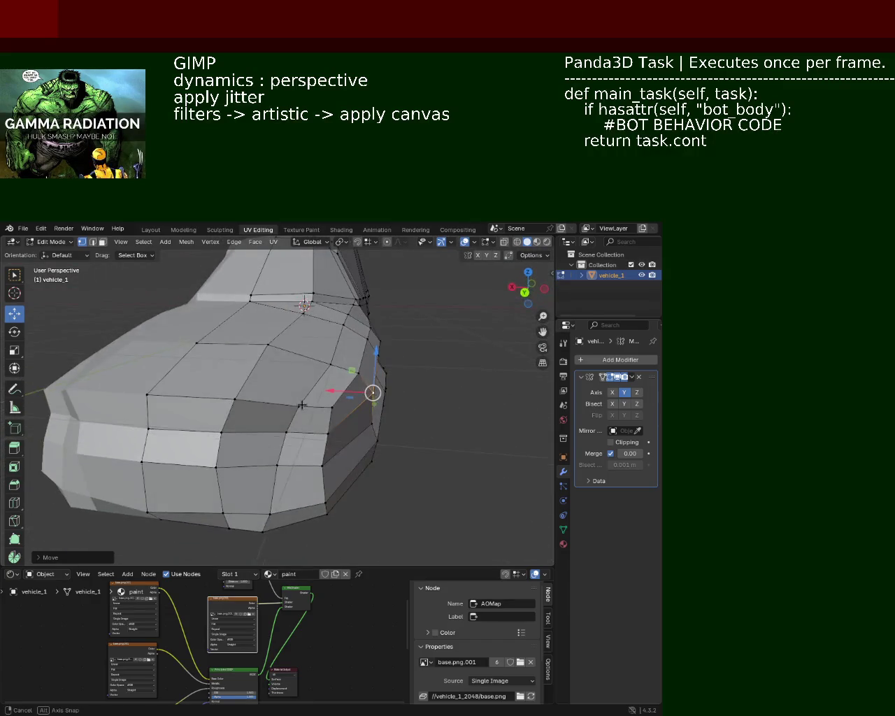
- Shift a vertex at the car's end about 0.021 m along X
left_click(288, 429)
left_click_drag(281, 429, 279, 430)
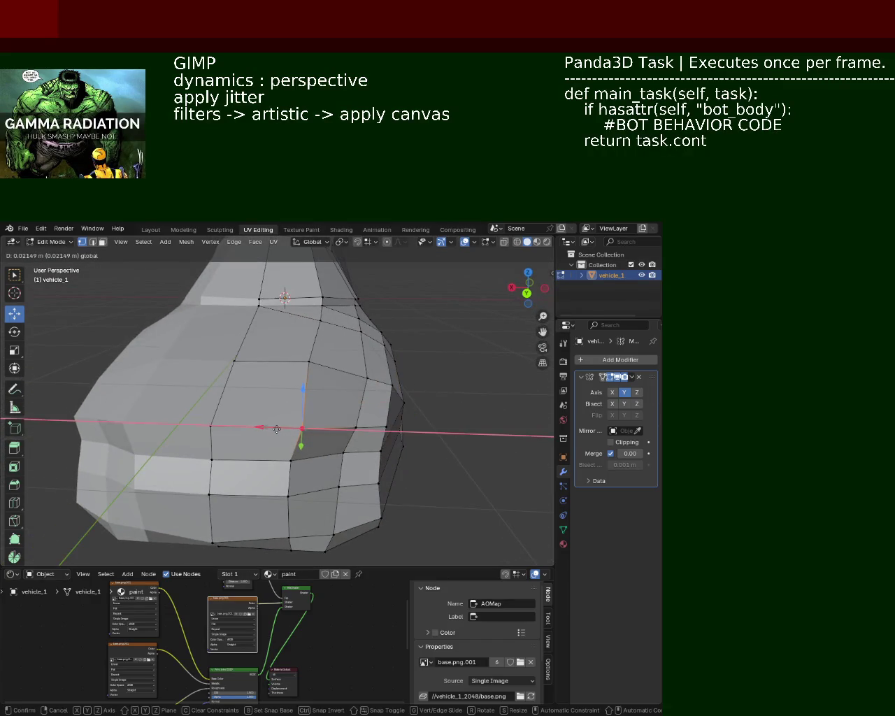
left_click(461, 479)
middle_click_drag(461, 479, 420, 438)
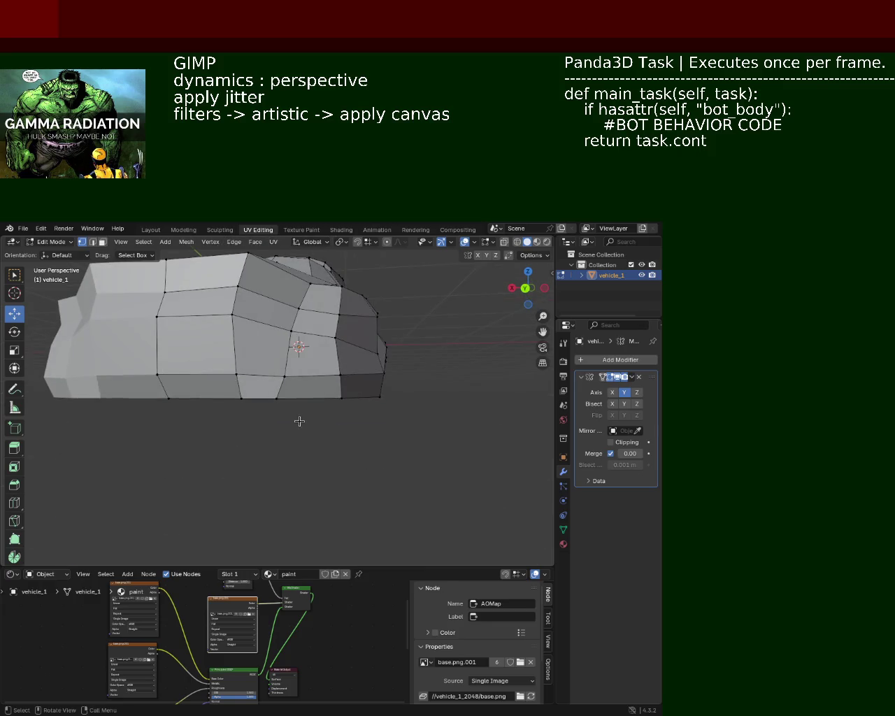
middle_click_drag(300, 421, 310, 431)
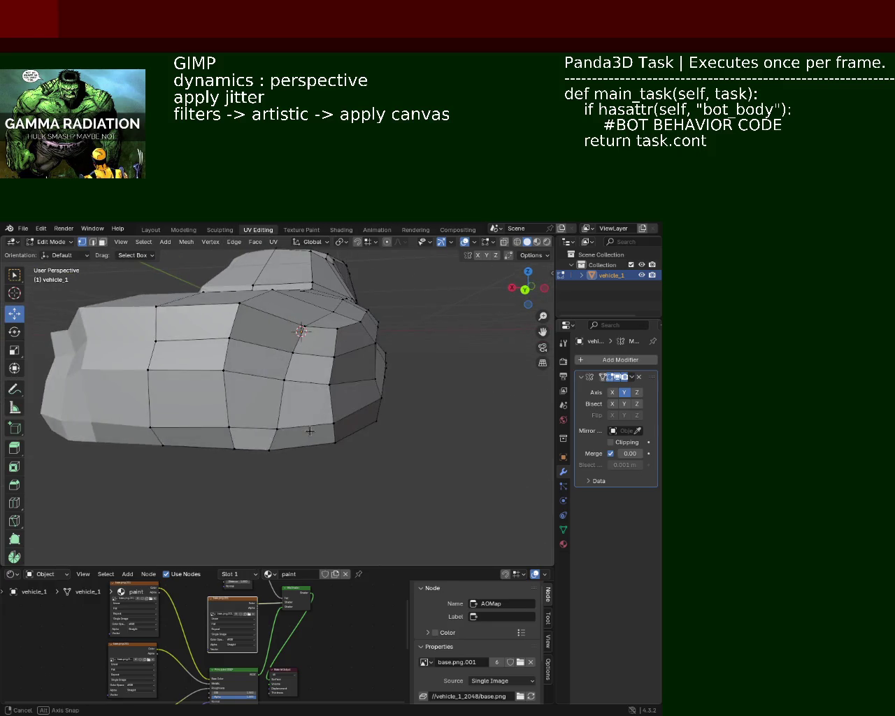
mouse_move(310, 431)
middle_mouse_down()
mouse_move(253, 452)
mouse_move(304, 444)
mouse_move(215, 444)
mouse_move(256, 409)
mouse_move(352, 382)
mouse_move(289, 402)
middle_mouse_up()
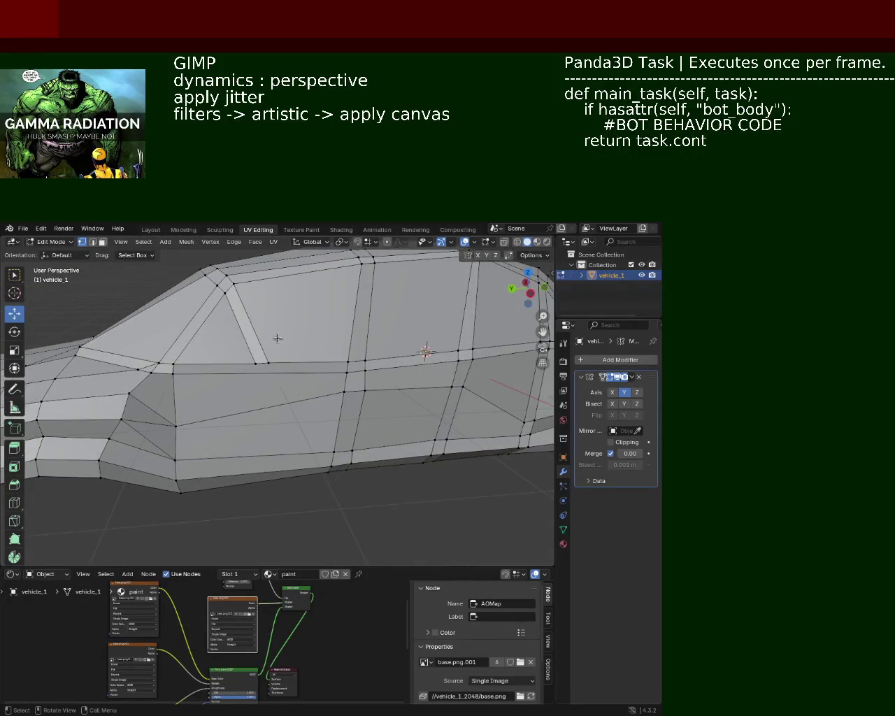
- Raise a lower side vertex slightly along Z
left_click(262, 357)
left_click_drag(261, 338, 261, 332)
middle_click_drag(261, 331, 274, 415)
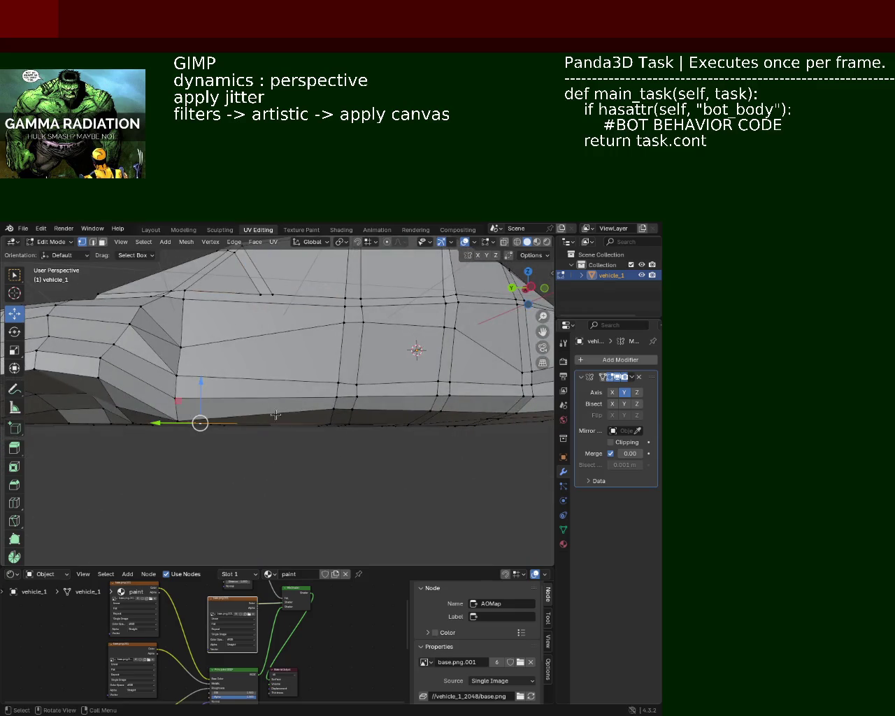
- Subdivide the bottom edge between two selected bottom vertices
left_click(206, 420, "shift")
left_click(173, 419, "shift")
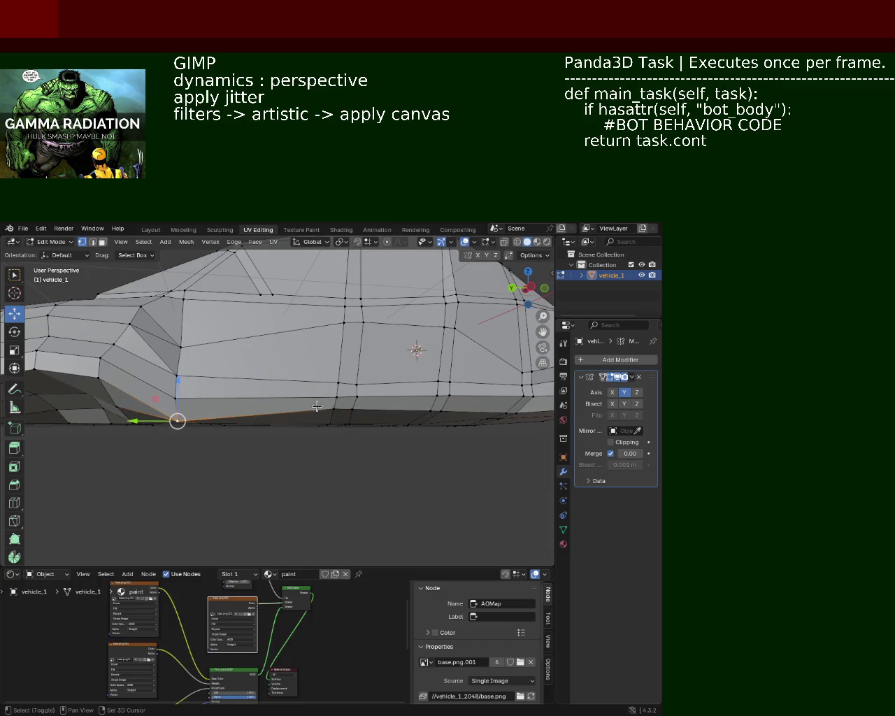
right_click(278, 419)
left_click(280, 420)
- Vertex-slide the new bottom vertices to the left along their edge
left_click(259, 415)
left_click(259, 297, "ctrl")
left_click(260, 297)
left_click(333, 406)
left_click(296, 411, "shift")
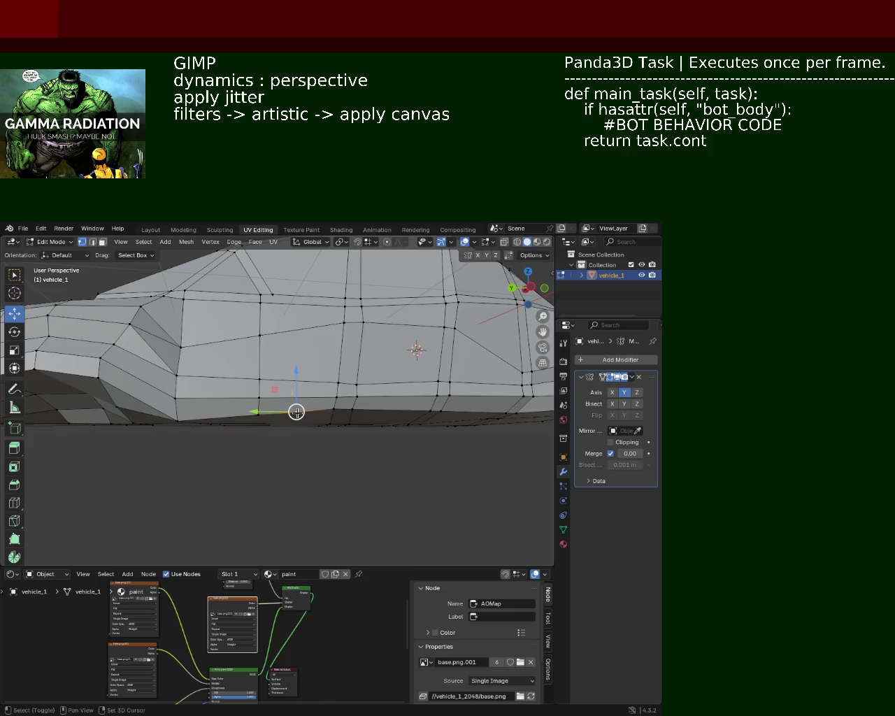
key("shift+v")
left_click(271, 313)
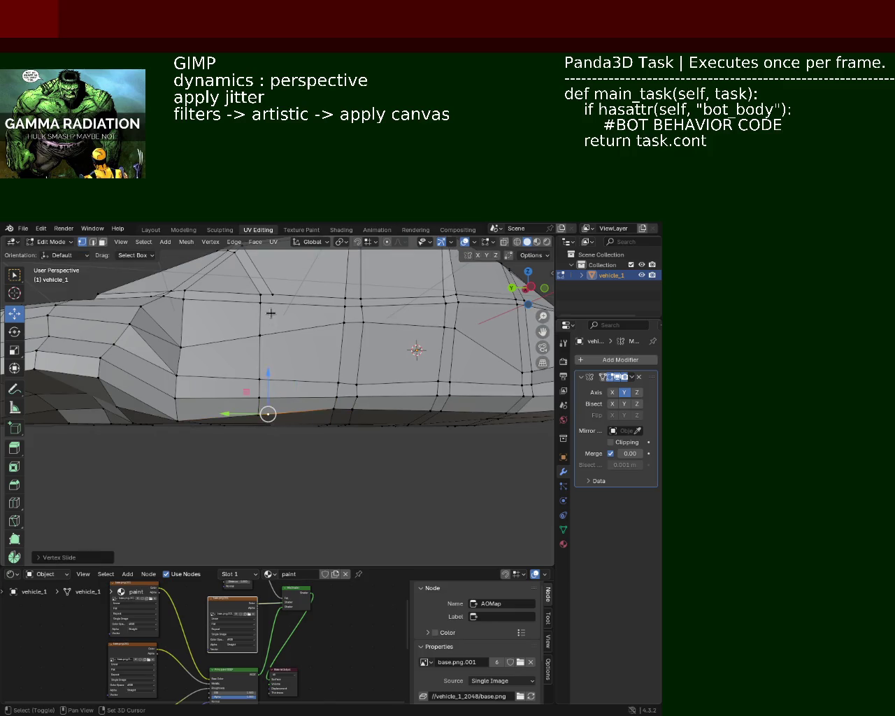
left_click(272, 351)
left_click(272, 295)
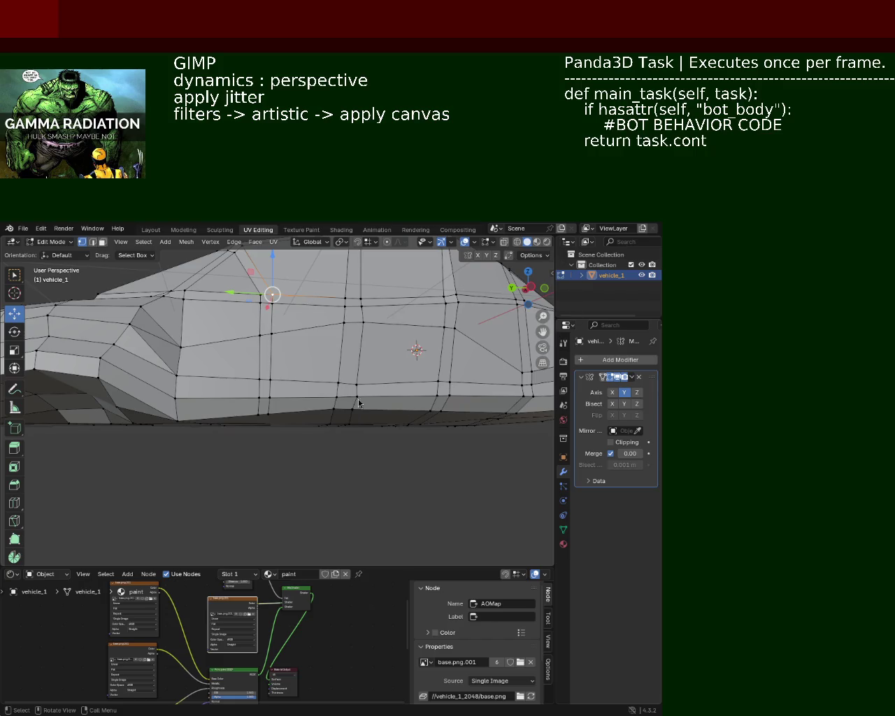
middle_click_drag(330, 378, 283, 428)
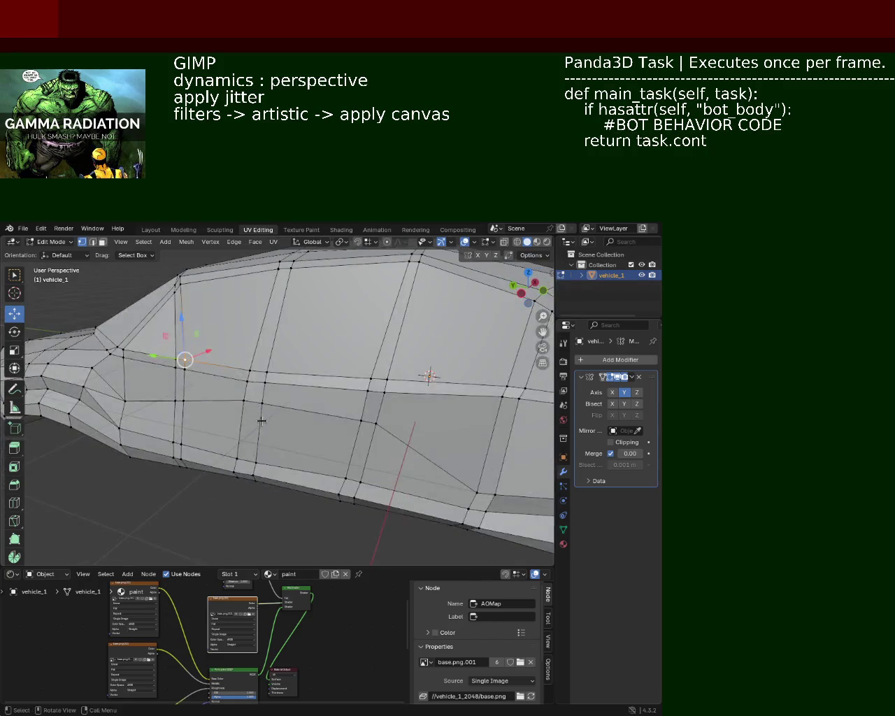
- Lower the upper cabin-side window-line edge about 0.06 m along Z
key("g")
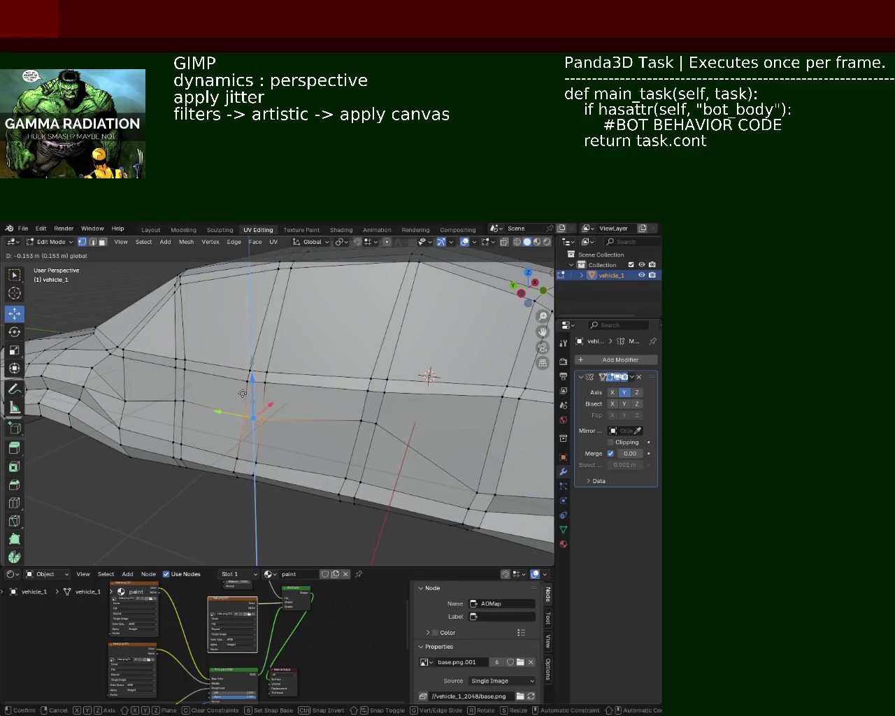
left_click(417, 433)
left_click(366, 419)
middle_click_drag(366, 420, 367, 420)
left_click(219, 383)
key("g")
key("Escape")
key("g")
key("z")
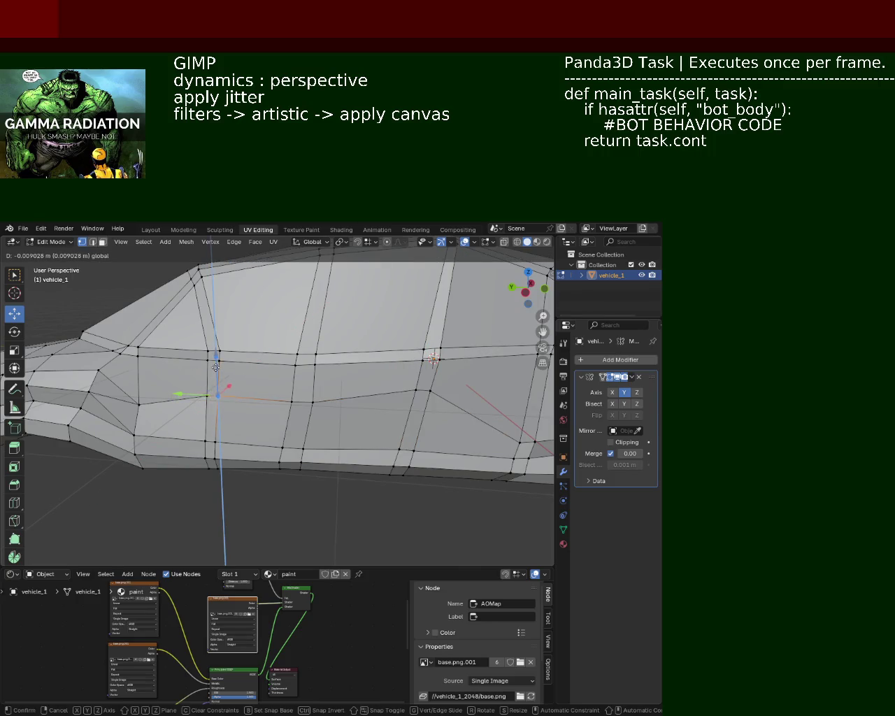
left_click(216, 369)
mouse_move(356, 417)
middle_mouse_down()
mouse_move(438, 396)
mouse_move(388, 379)
mouse_move(376, 388)
mouse_move(291, 343)
mouse_move(292, 376)
mouse_move(292, 368)
middle_mouse_up()
- Raise a roof-line vertex and move the pillar-top vertices vertically
left_click(337, 364)
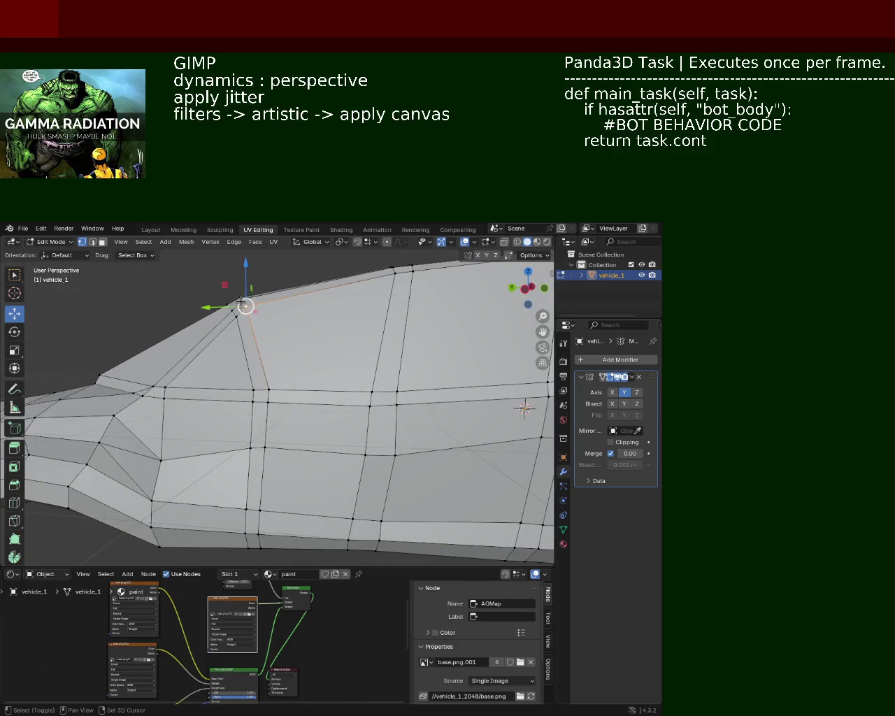
mouse_move(246, 294)
left_mouse_down()
mouse_move(247, 271)
mouse_move(312, 368)
left_mouse_up()
mouse_move(312, 368)
middle_mouse_down()
mouse_move(232, 380)
mouse_move(300, 401)
mouse_move(244, 361)
middle_mouse_up()
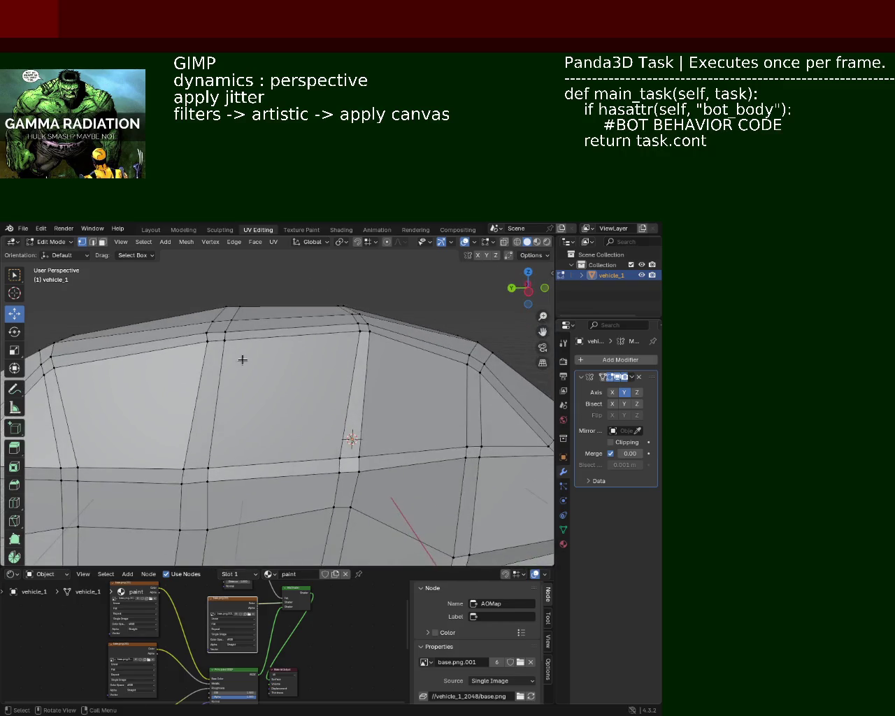
left_click(362, 323)
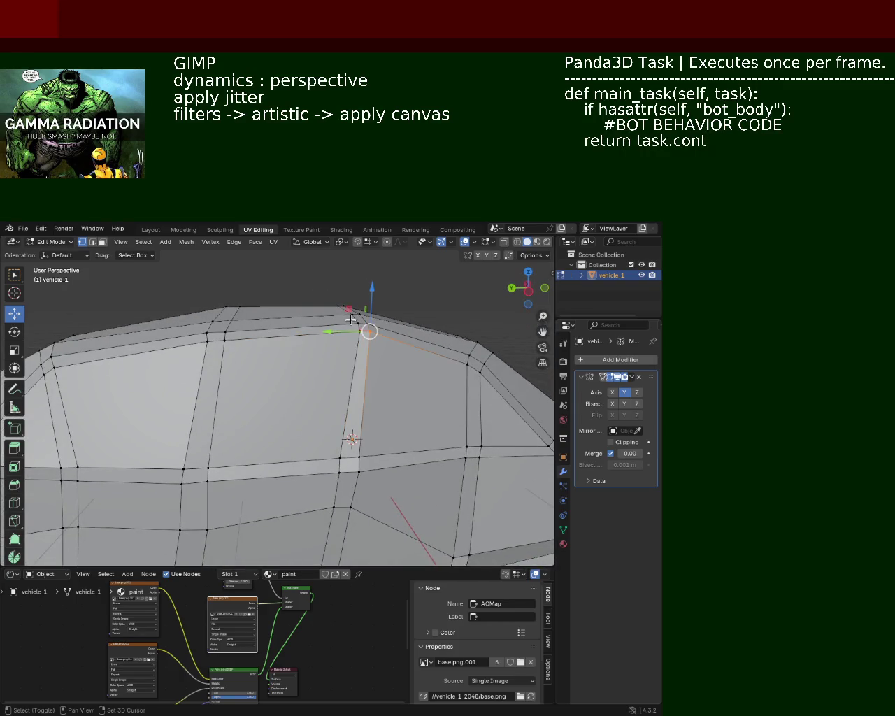
mouse_move(395, 383)
left_mouse_down()
mouse_move(347, 316)
mouse_move(362, 316)
mouse_move(356, 308)
left_mouse_up()
left_click(240, 306)
- Nudge another roof-line vertex slightly to refine the cabin
left_click(224, 341)
left_click_drag(260, 394, 202, 328)
left_click(226, 307)
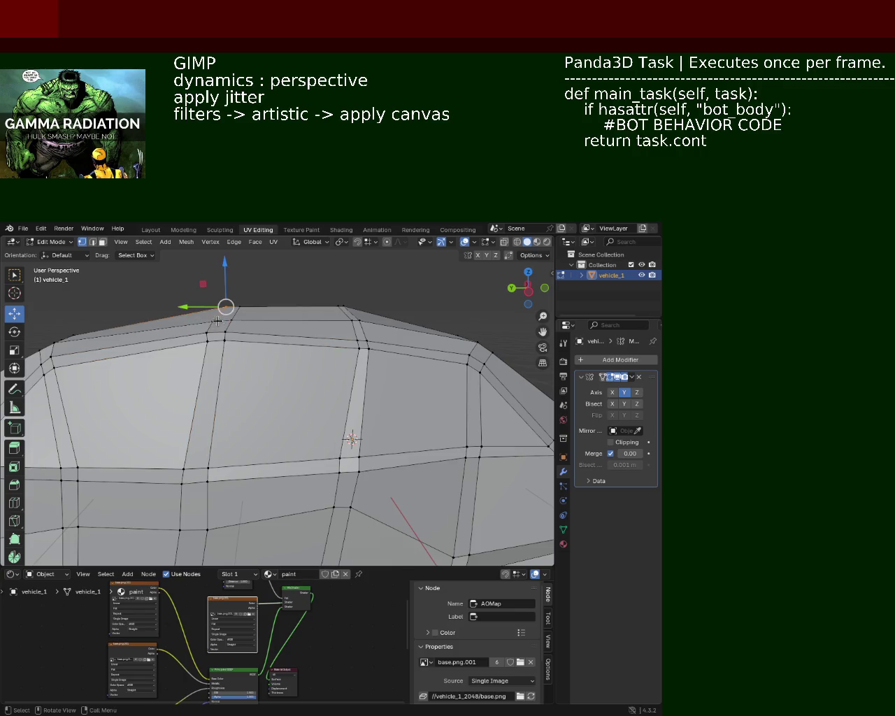
left_click(213, 336)
key("g")
left_click(261, 368)
left_click(261, 368)
mouse_move(261, 368)
middle_mouse_down()
mouse_move(397, 404)
mouse_move(211, 446)
mouse_move(368, 413)
mouse_move(342, 420)
mouse_move(284, 407)
middle_mouse_up()
- Raise two side vertices, one toward the rear, along Z
left_click_drag(282, 405, 311, 428)
left_click_drag(295, 378, 329, 385)
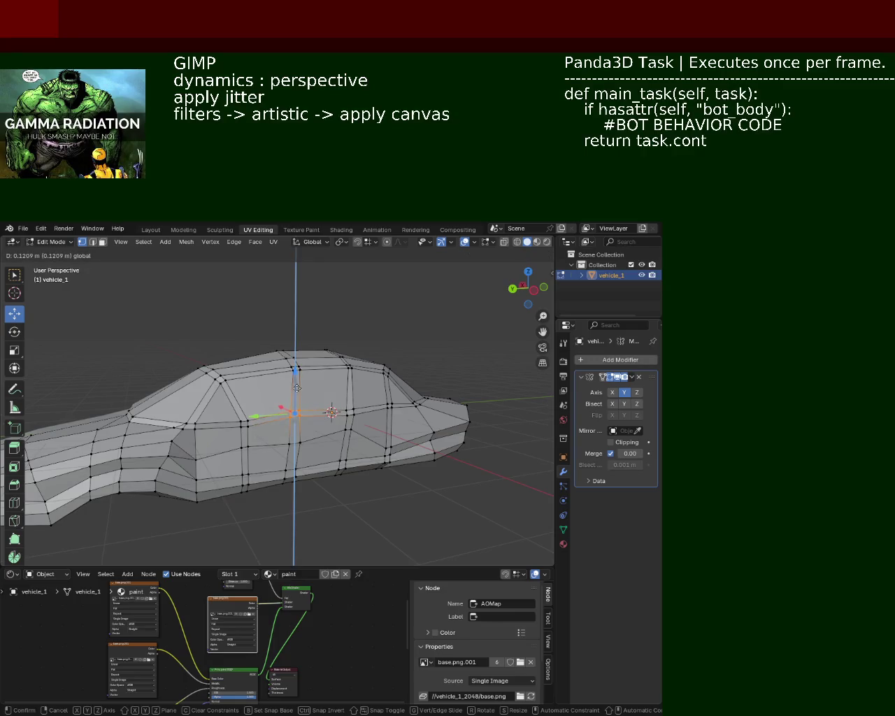
left_click(350, 410)
key("g")
key("z")
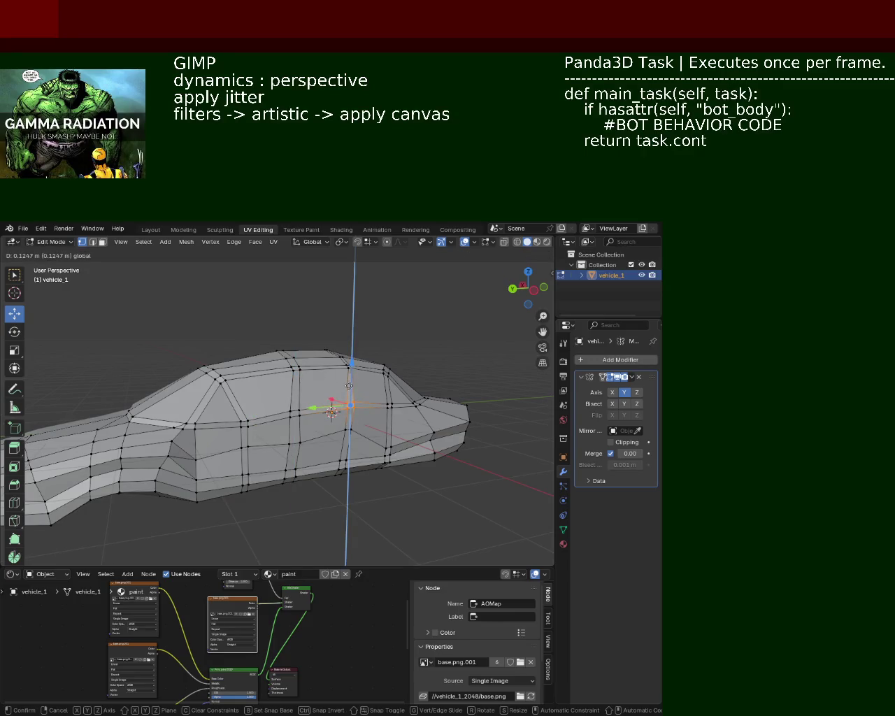
left_click(392, 431)
left_click(390, 445)
key("g")
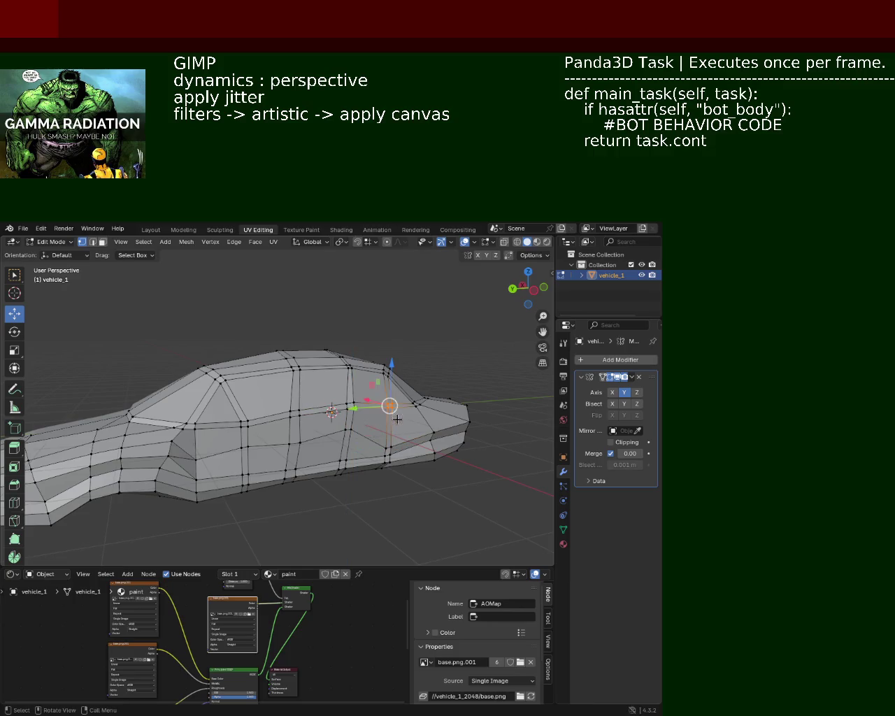
key("z")
left_click(390, 384)
- Raise one more side vertex along Z and save vehicle_1.blend
mouse_move(392, 442)
middle_mouse_down()
mouse_move(296, 456)
mouse_move(322, 403)
middle_mouse_up()
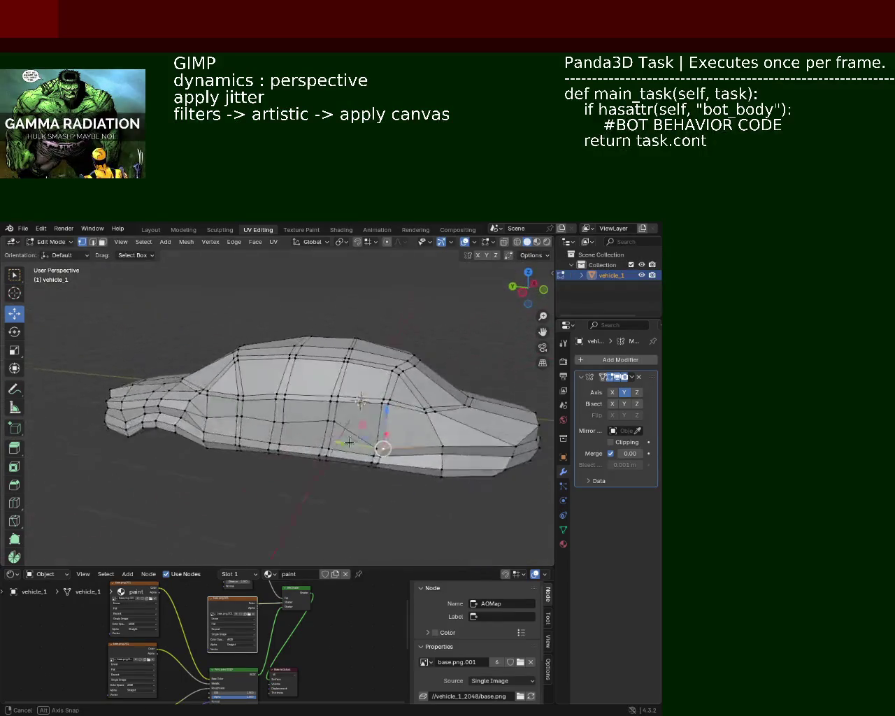
left_click(310, 384)
key("g")
key("z")
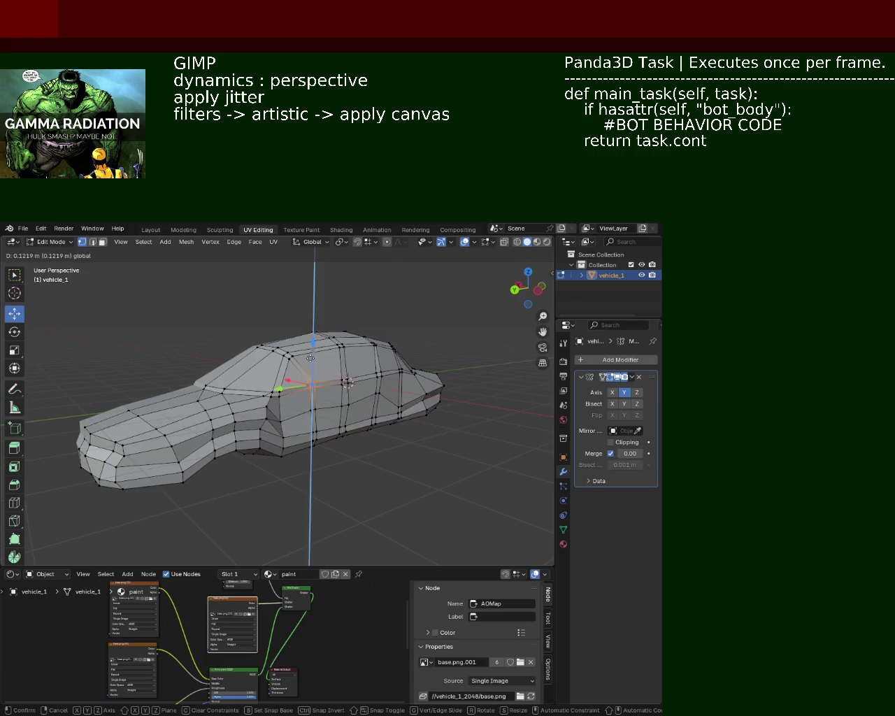
left_click(311, 358)
middle_click_drag(311, 358, 328, 428)
mouse_move(274, 452)
middle_mouse_down()
mouse_move(409, 467)
mouse_move(367, 441)
mouse_move(295, 437)
mouse_move(279, 451)
mouse_move(319, 426)
mouse_move(376, 429)
mouse_move(371, 442)
mouse_move(161, 466)
mouse_move(280, 469)
mouse_move(296, 385)
mouse_move(268, 354)
mouse_move(287, 375)
middle_mouse_up()
key("ctrl+s")
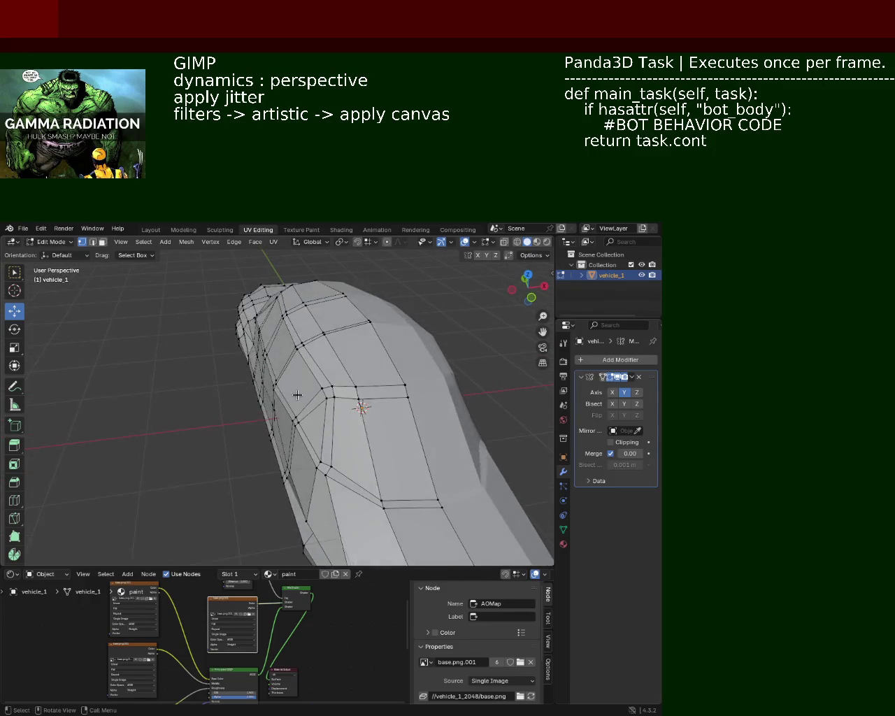
- Zoom onto the front, shift a front-end vertex along X, then select a lower side vertex
scroll(287, 375, "up", 2)
scroll(287, 374, "up", 1)
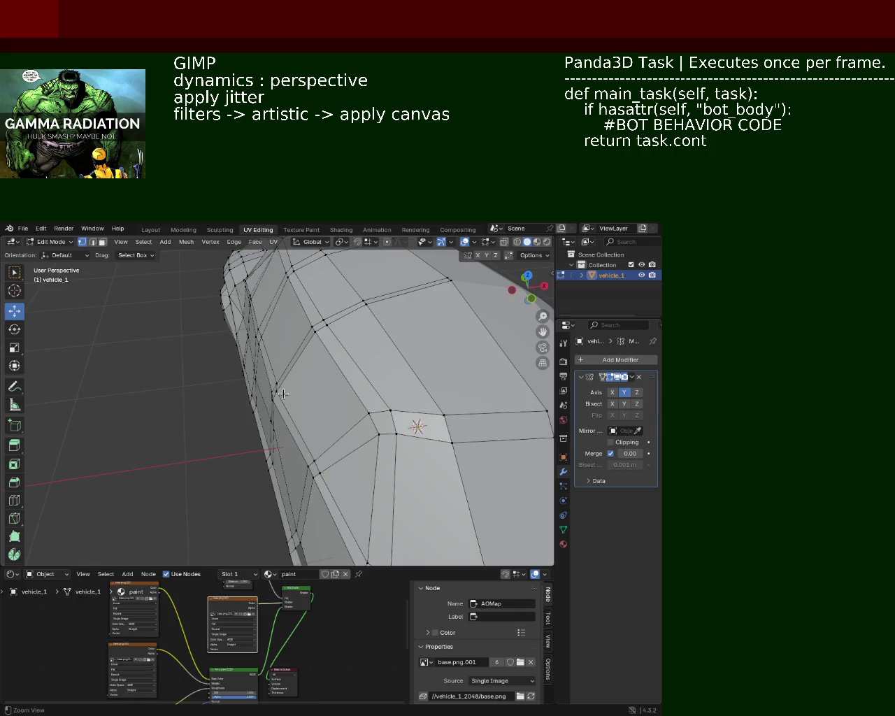
scroll(291, 390, "up", 2)
left_click(287, 374)
left_click(280, 386, "shift")
left_click_drag(311, 395, 318, 392)
mouse_move(296, 405)
middle_mouse_down()
mouse_move(343, 399)
mouse_move(334, 388)
middle_mouse_up()
left_click(299, 397)
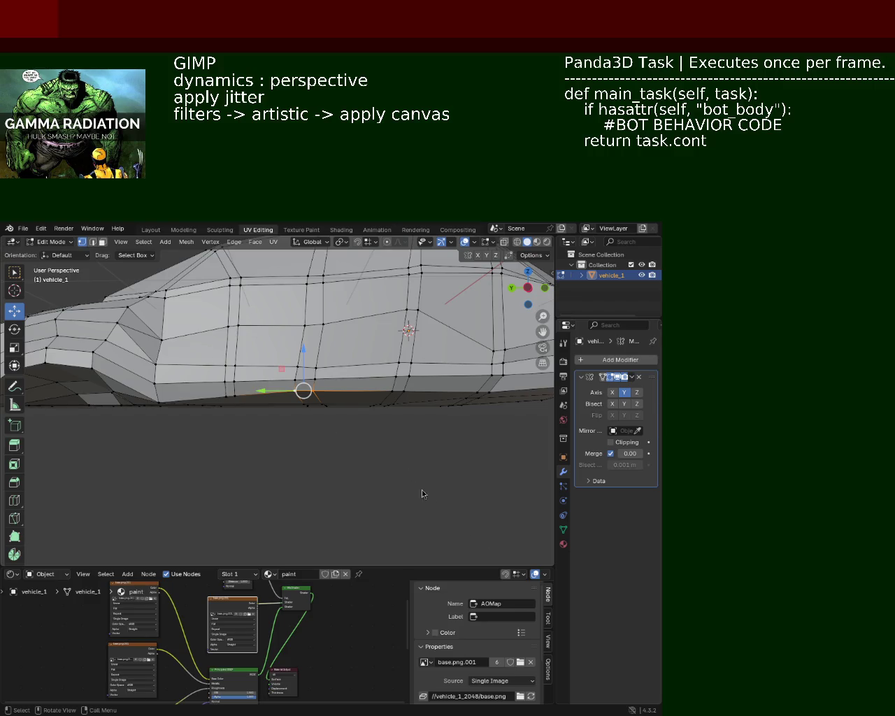
- Nudge a vertex on the car's side along an axis and save vehicle_1.blend
scroll(428, 285, "up", 3)
middle_click_drag(428, 284, 509, 386)
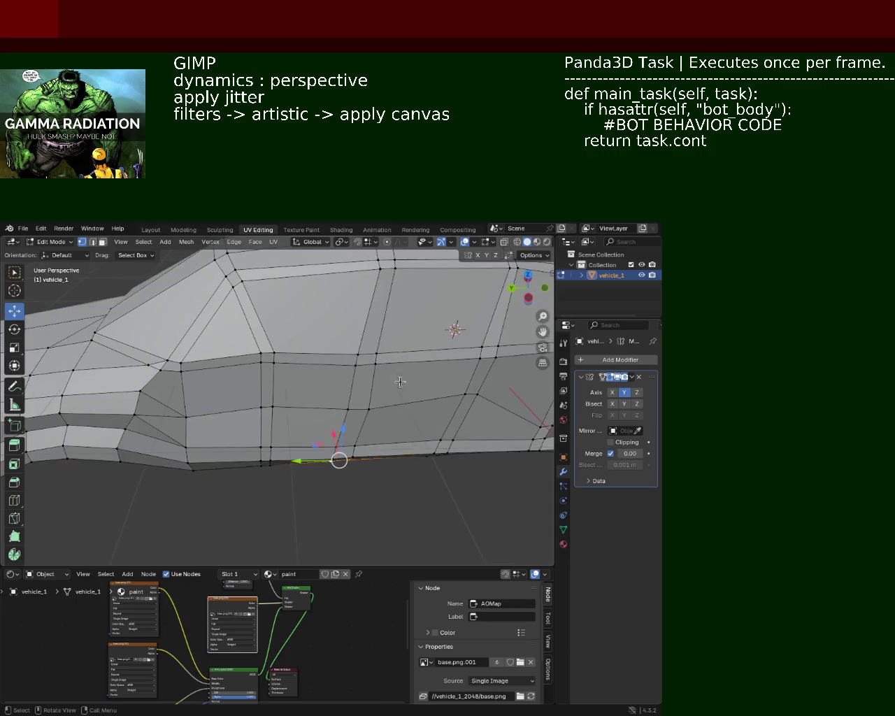
left_click(477, 394)
left_click_drag(462, 375, 432, 386)
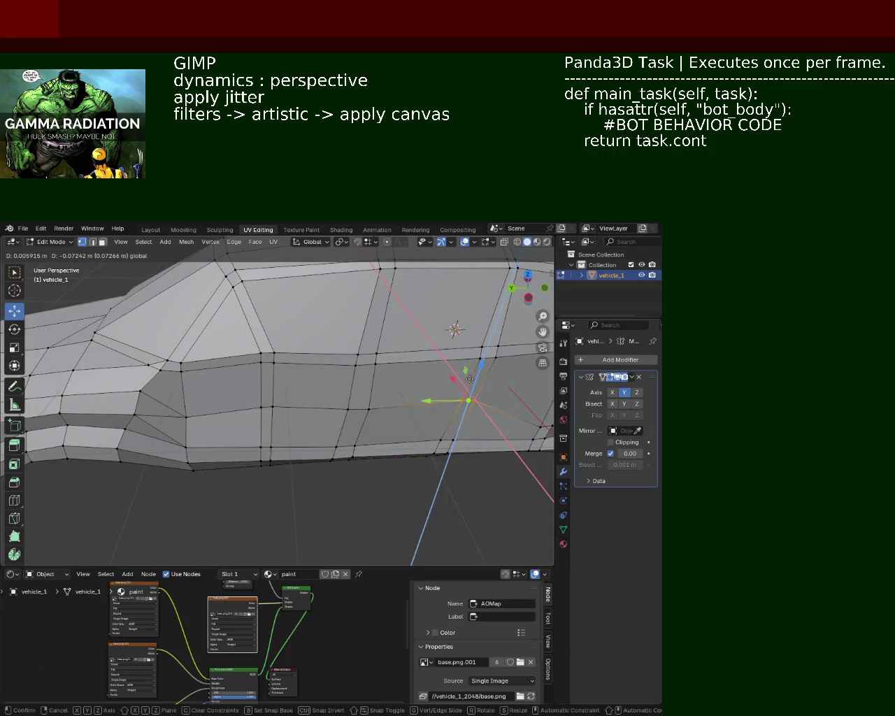
key("ctrl+s")
- Shift a vertex on the car's left side slightly along X
scroll(369, 334, "down", 3)
mouse_move(371, 391)
middle_mouse_down()
mouse_move(334, 377)
mouse_move(379, 386)
mouse_move(280, 362)
mouse_move(257, 340)
mouse_move(263, 326)
middle_mouse_up()
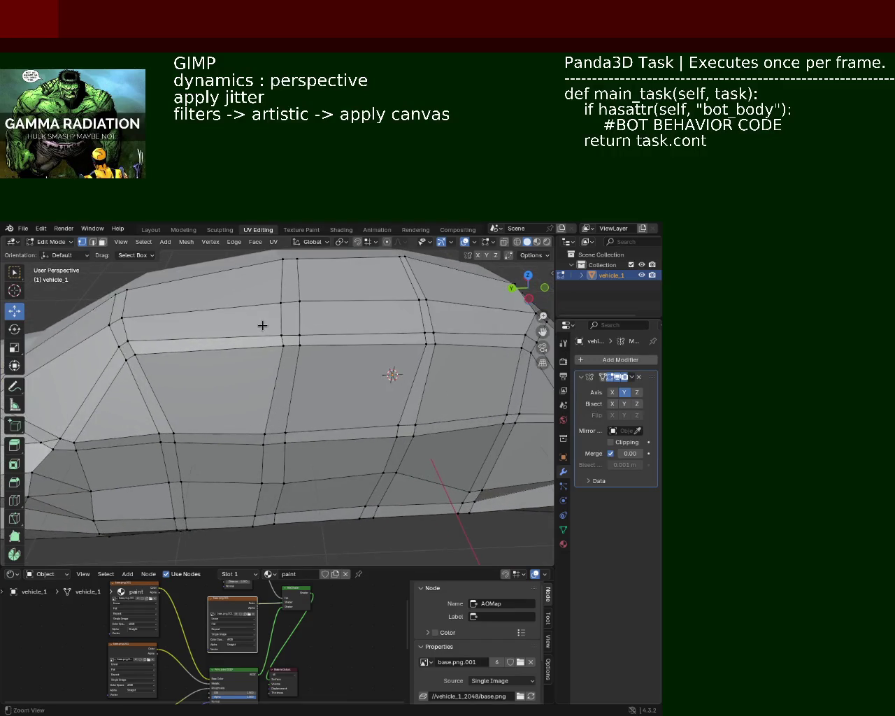
left_click(124, 357)
mouse_move(125, 356)
middle_mouse_down()
mouse_move(244, 414)
mouse_move(305, 384)
middle_mouse_up()
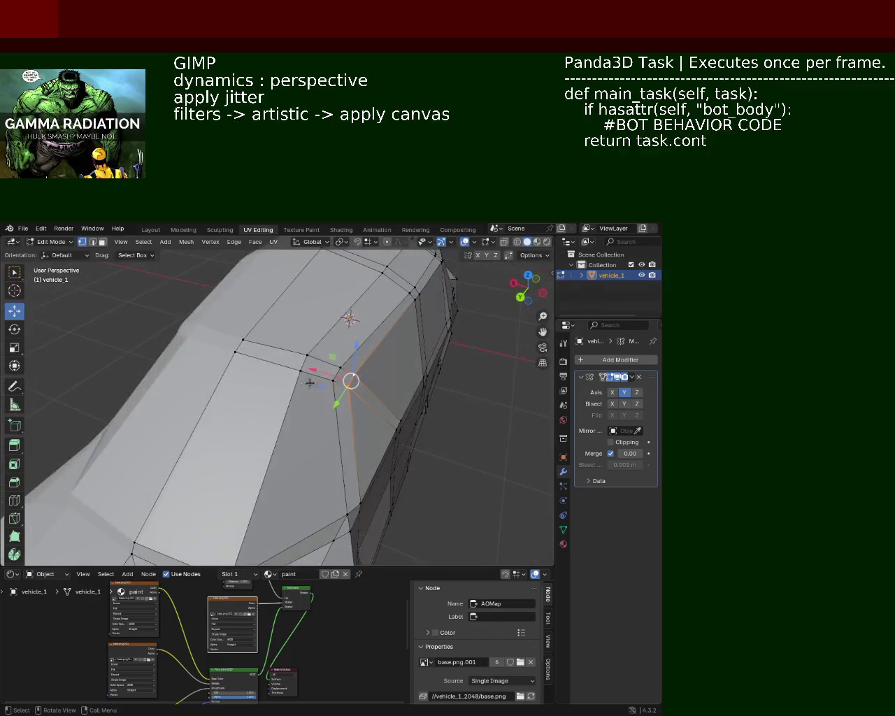
left_click_drag(315, 378, 337, 382)
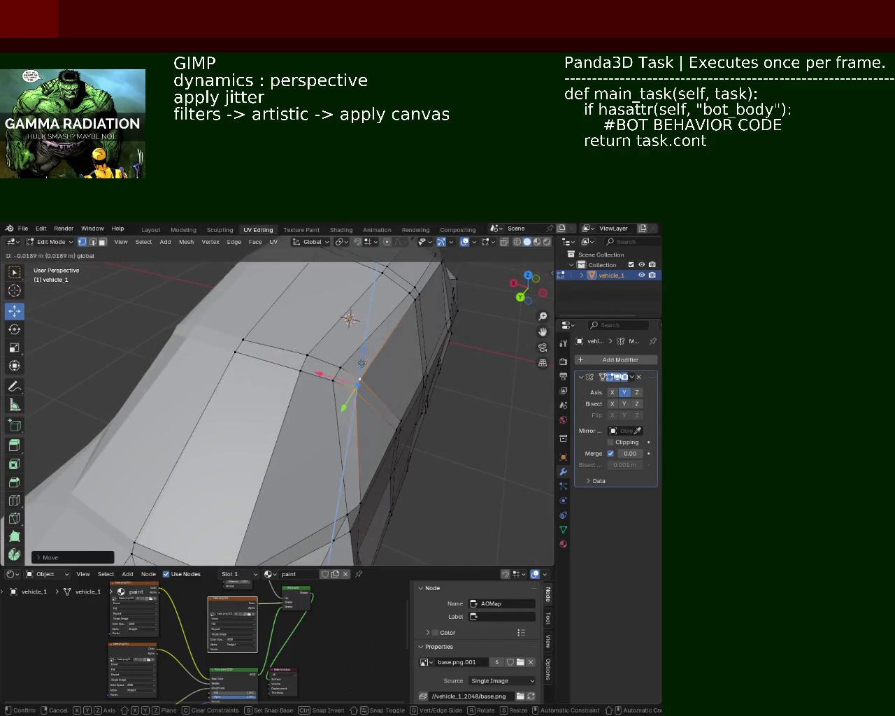
- Slide a roofline vertex slightly along Y, then undo the last two vertex moves
middle_click_drag(388, 382, 315, 353)
left_click(323, 327)
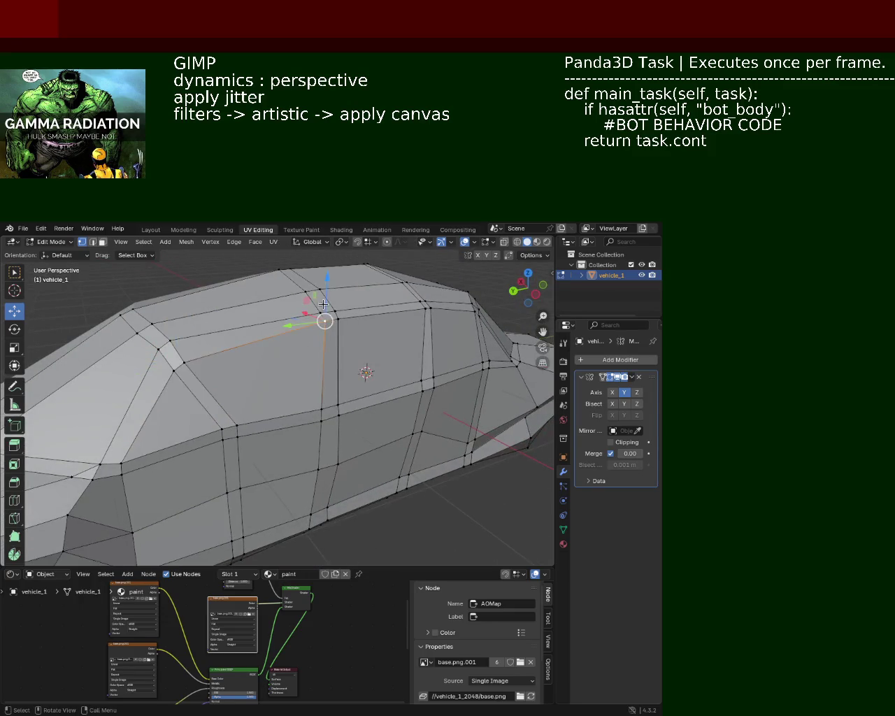
left_click_drag(306, 336, 298, 339)
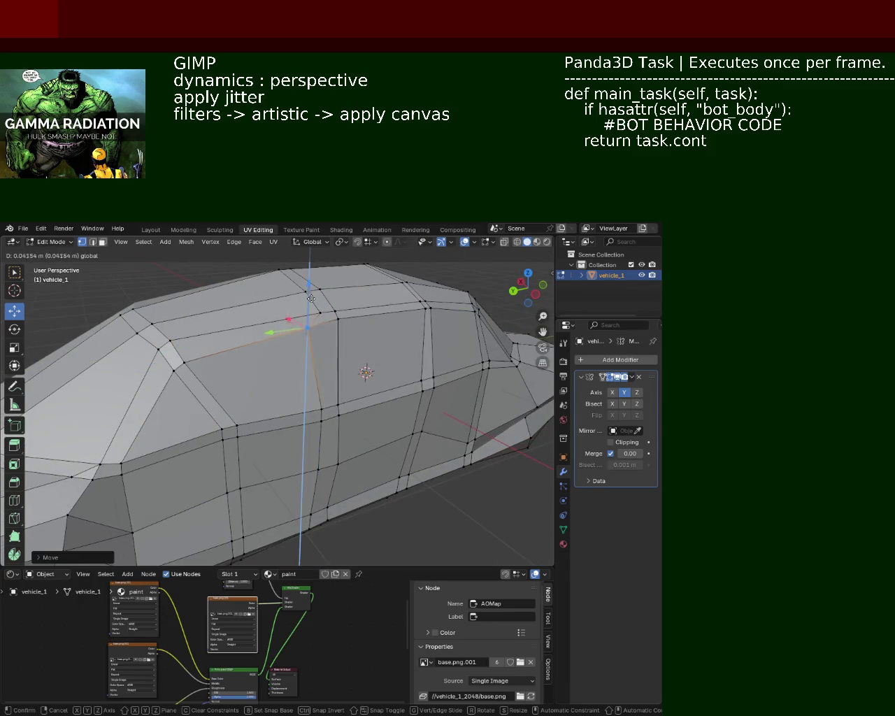
middle_click_drag(298, 339, 214, 324)
key("ctrl+z")
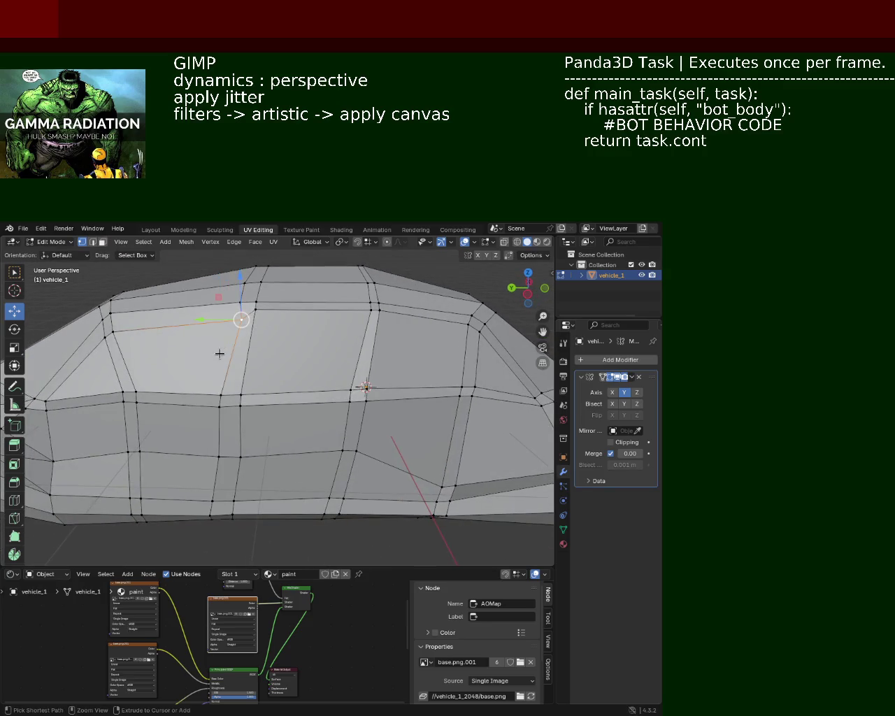
key("ctrl+z")
key("ctrl+z")
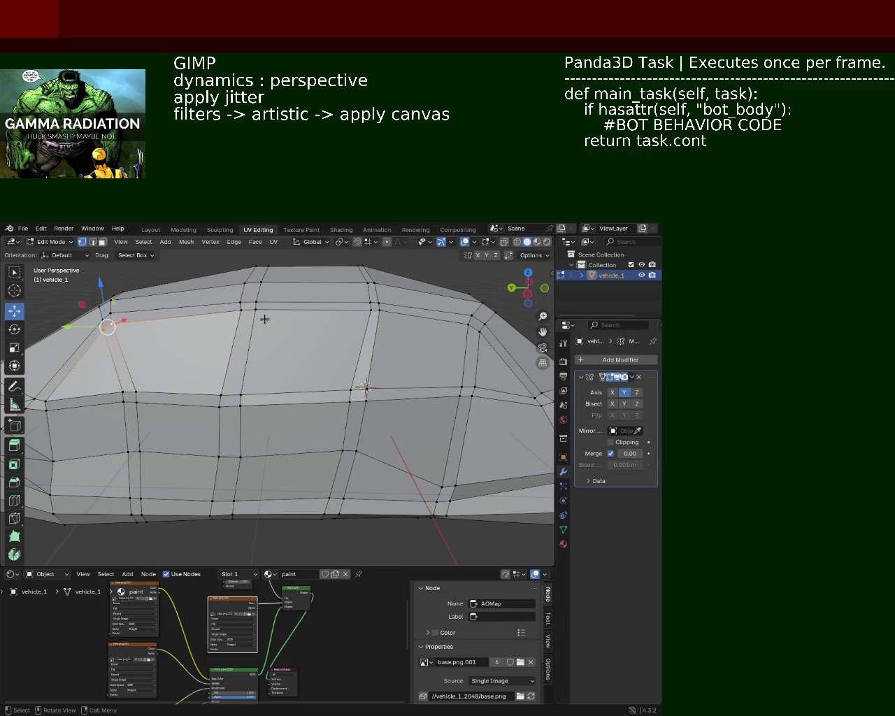
- Raise the roof vertex above the door along Z
left_click(245, 311)
left_click(247, 312)
left_click(250, 308)
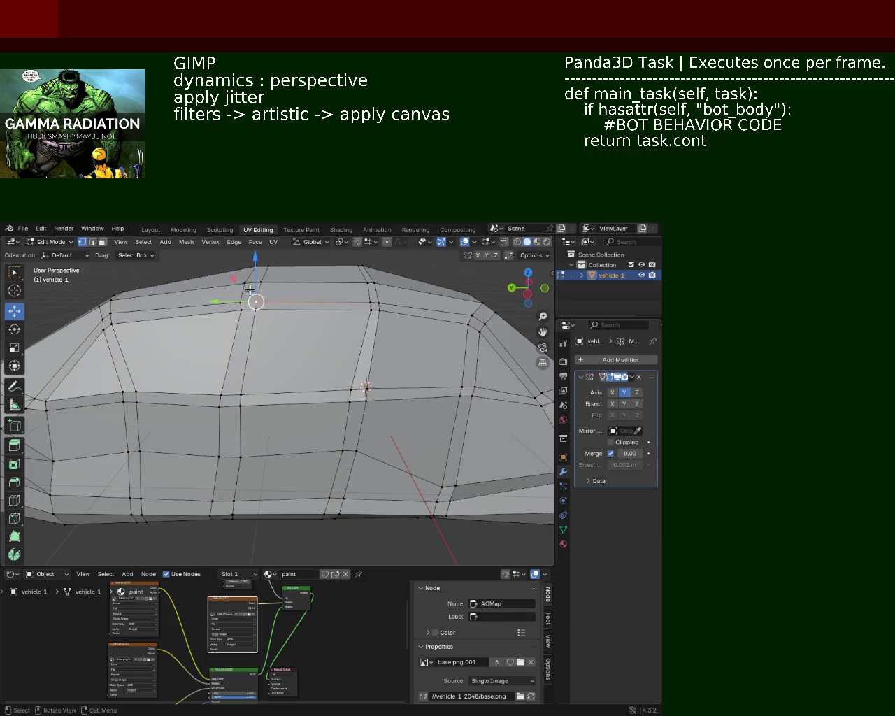
left_click_drag(250, 305, 246, 287)
left_click(246, 287)
- Adjust the next roof vertex, the rear roof corner and the front roof vertex along Z
left_click(371, 307)
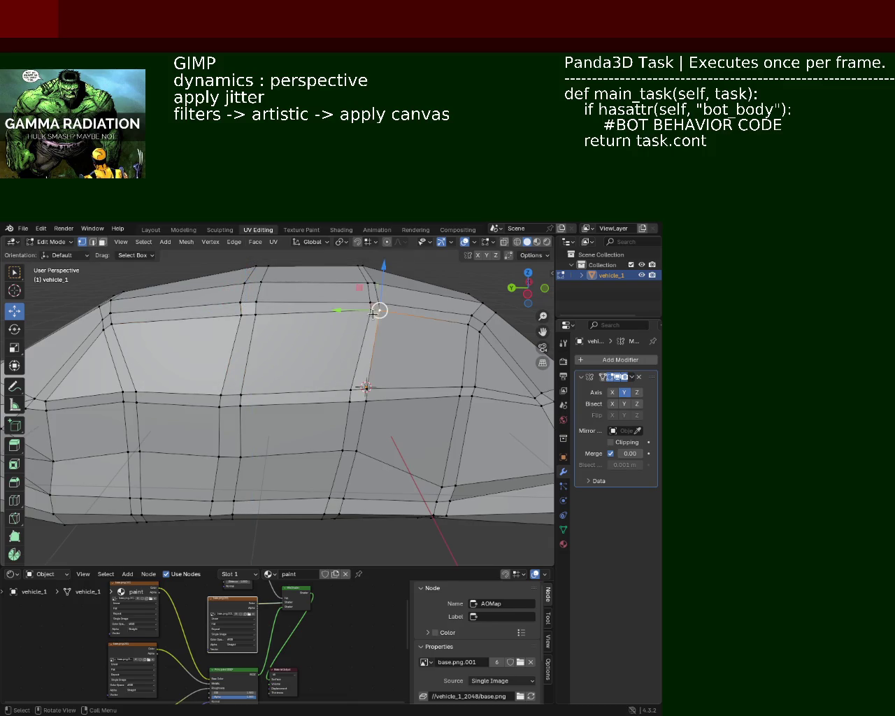
left_click_drag(378, 288, 379, 298)
left_click(468, 319)
left_click_drag(472, 320, 481, 305)
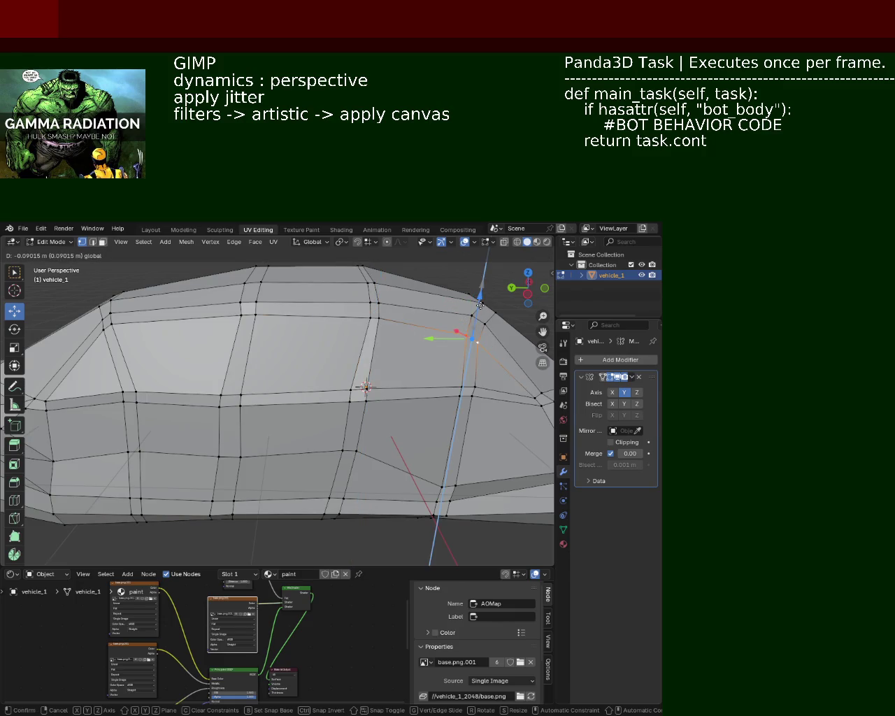
left_click(108, 325)
left_click_drag(107, 300, 107, 308)
- Clear the vertex selection and orbit and zoom toward the front of the car
scroll(280, 364, "down", 5)
middle_click_drag(307, 364, 365, 358)
left_click(488, 441)
middle_click_drag(488, 441, 345, 419)
mouse_move(290, 410)
middle_mouse_down("ctrl")
mouse_move(237, 378)
mouse_move(317, 415)
middle_mouse_up("ctrl")
left_click_drag(317, 415, 316, 392)
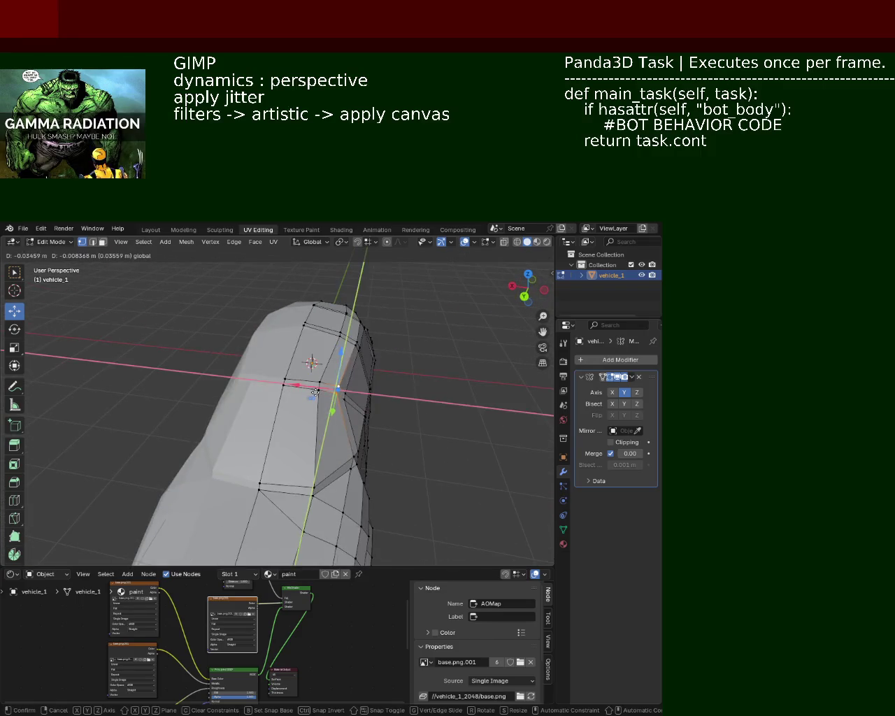
- Shift the roof-front vertex left along X, about 0.10 m, to reshape the windscreen top
left_click(316, 394)
mouse_move(316, 394)
middle_mouse_down()
mouse_move(241, 410)
mouse_move(192, 399)
mouse_move(224, 364)
middle_mouse_up()
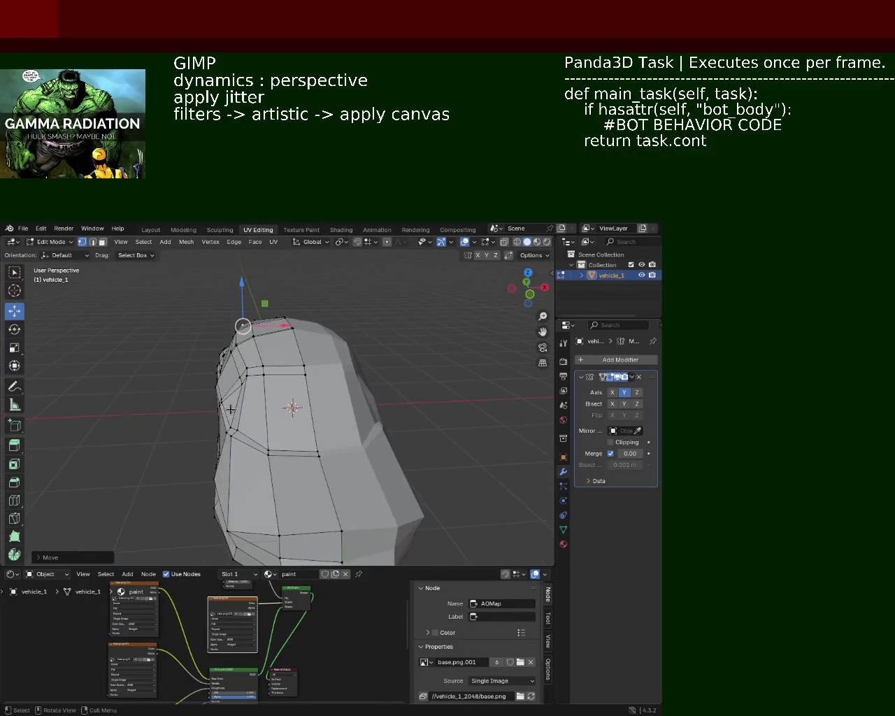
scroll(240, 359, "up", 3)
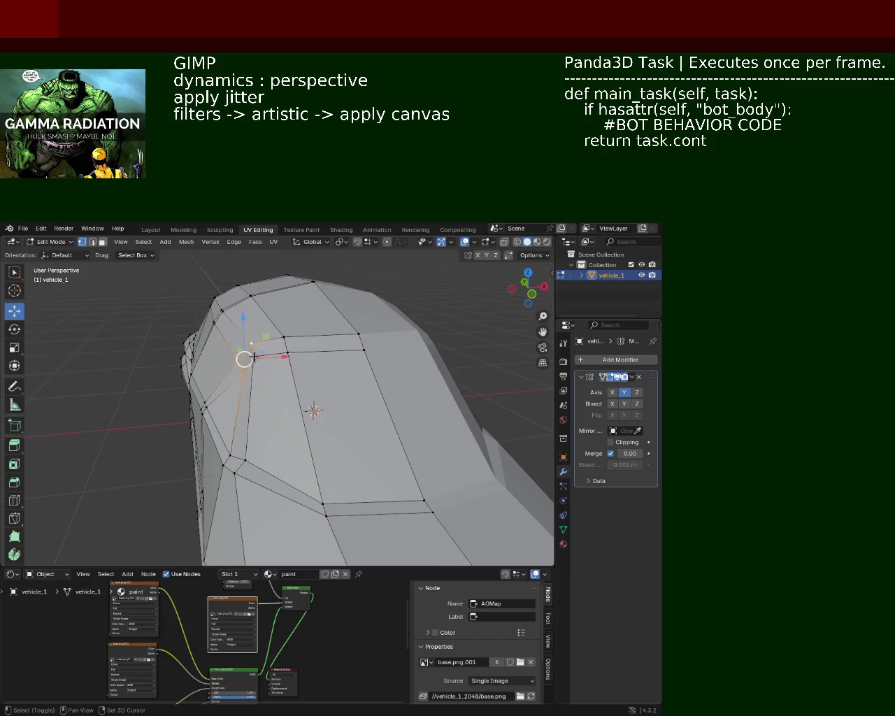
left_click_drag(280, 358, 268, 359)
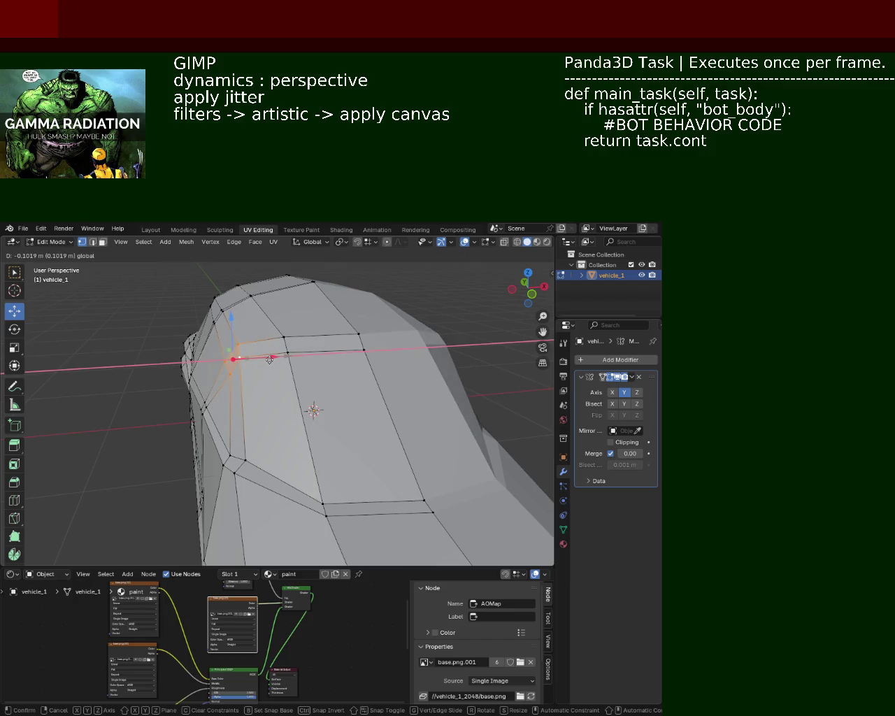
left_click(268, 359)
mouse_move(268, 372)
middle_mouse_down()
mouse_move(314, 401)
mouse_move(265, 324)
mouse_move(224, 346)
mouse_move(205, 332)
middle_mouse_up()
- Move a windscreen-edge vertex along the Y axis, then deselect it
left_click(194, 329)
key("g")
key("y")
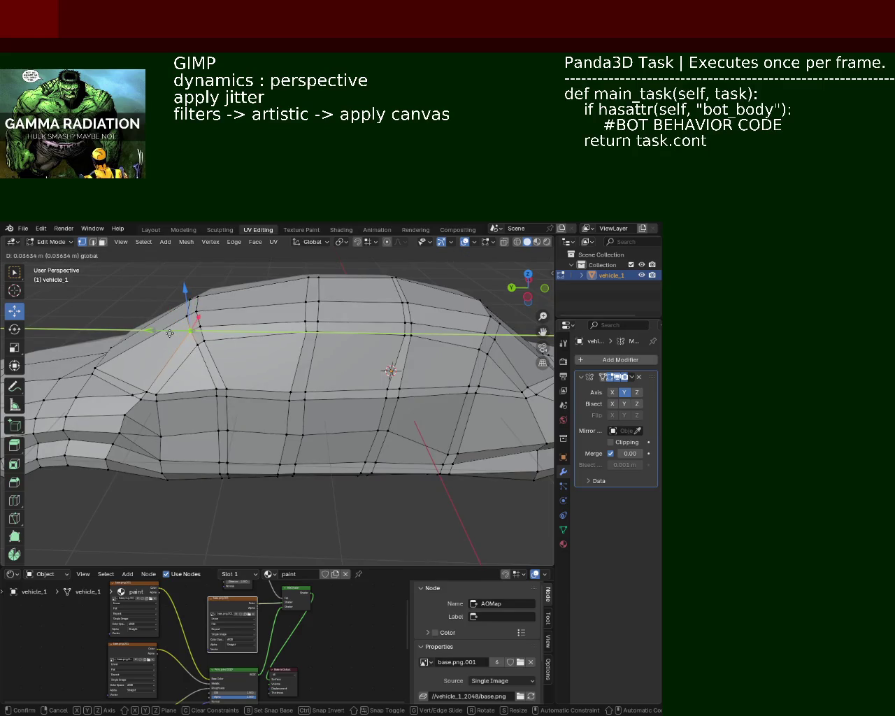
left_click(170, 331)
mouse_move(290, 354)
middle_mouse_down()
mouse_move(350, 343)
mouse_move(351, 364)
mouse_move(329, 350)
middle_mouse_up()
key("alt+a")
middle_click_drag(294, 392, 216, 324)
- Reposition a vertex on the bonnet edge
left_click(216, 323)
key("g")
left_click(314, 406)
mouse_move(314, 405)
middle_mouse_down()
mouse_move(201, 387)
mouse_move(254, 385)
mouse_move(202, 368)
mouse_move(202, 320)
mouse_move(396, 347)
mouse_move(393, 358)
mouse_move(337, 346)
middle_mouse_up()
scroll(219, 326, "up", 5)
scroll(230, 326, "down", 2)
- Move the windscreen's top-edge vertex within the horizontal plane, excluding Z
left_click(336, 344)
key("g")
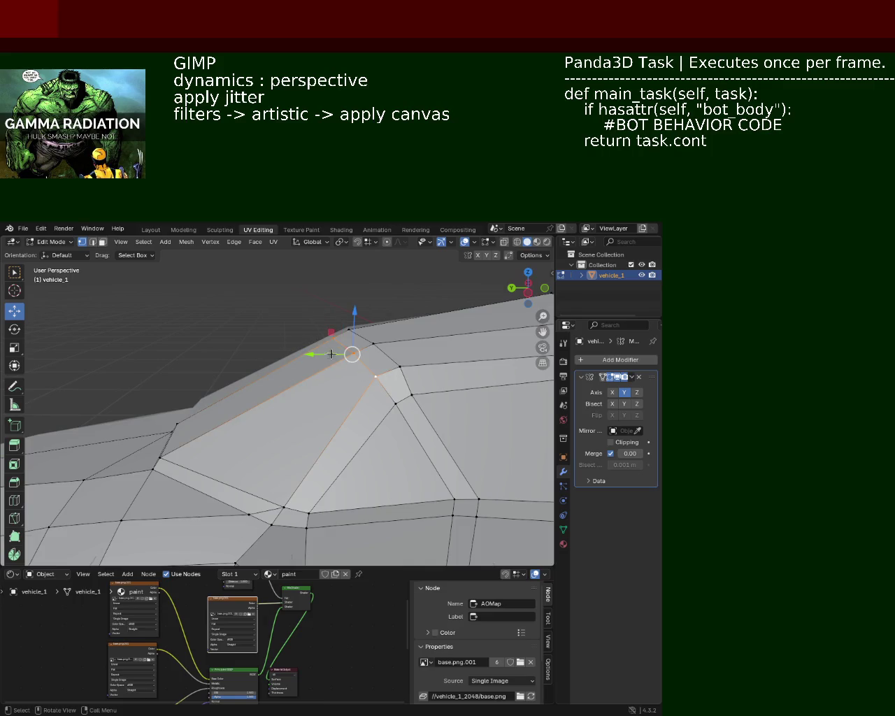
key("shift+z")
left_click(341, 352)
scroll(359, 340, "down", 2)
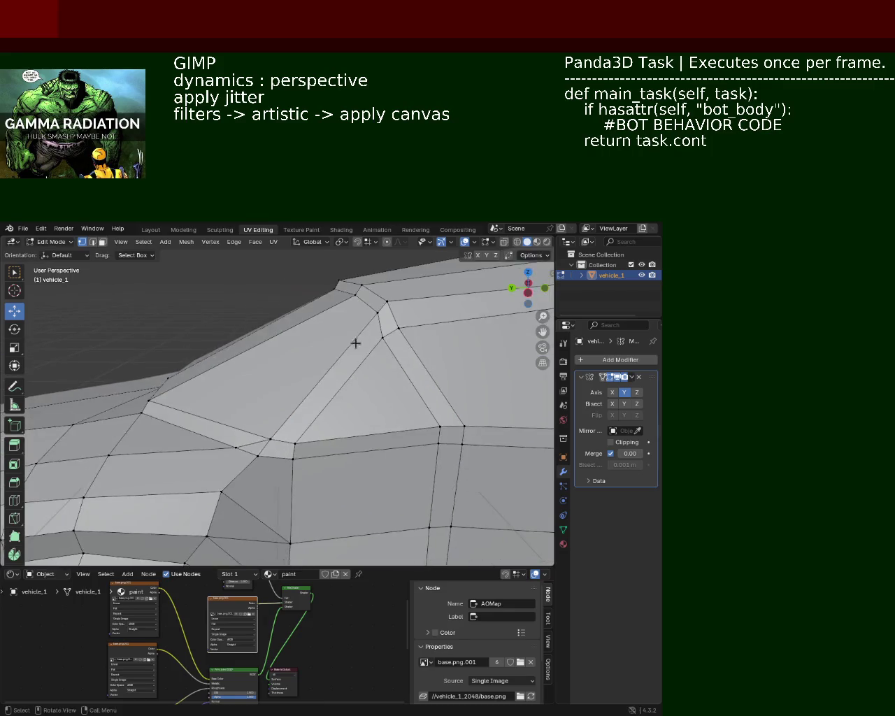
scroll(320, 379, "down", 3)
mouse_move(319, 380)
middle_mouse_down()
mouse_move(351, 385)
mouse_move(341, 315)
mouse_move(341, 364)
mouse_move(477, 360)
middle_mouse_up()
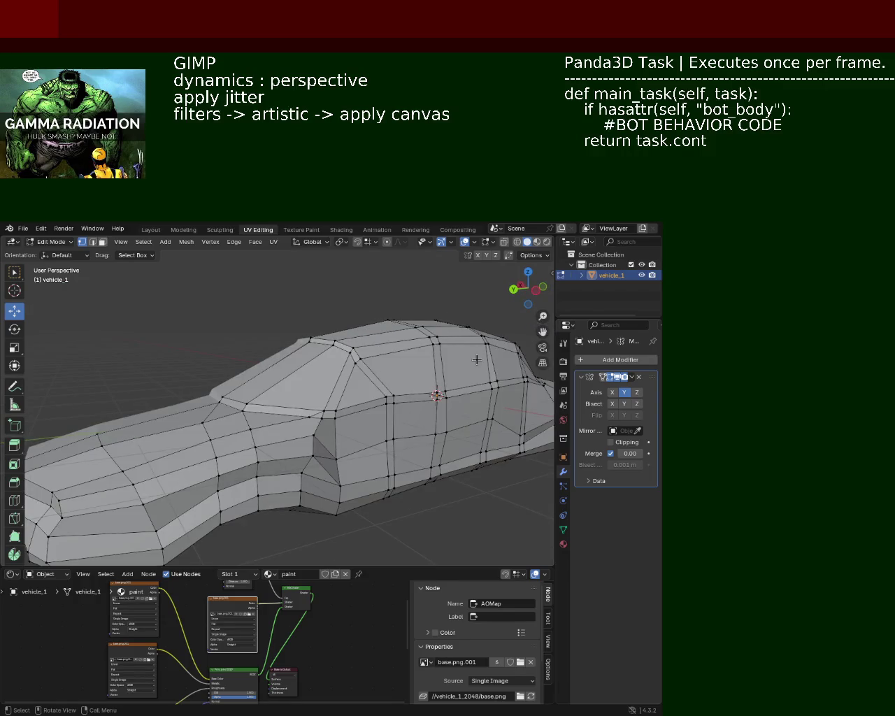
- Move the windscreen-pillar base vertex along X then Z, and save vehicle_1.blend
mouse_move(382, 433)
middle_mouse_down()
mouse_move(308, 451)
mouse_move(316, 446)
middle_mouse_up()
left_click(356, 485)
middle_click_drag(356, 486, 348, 492)
left_click_drag(322, 464, 328, 468)
middle_click_drag(436, 486, 320, 432)
left_click_drag(291, 424, 287, 406)
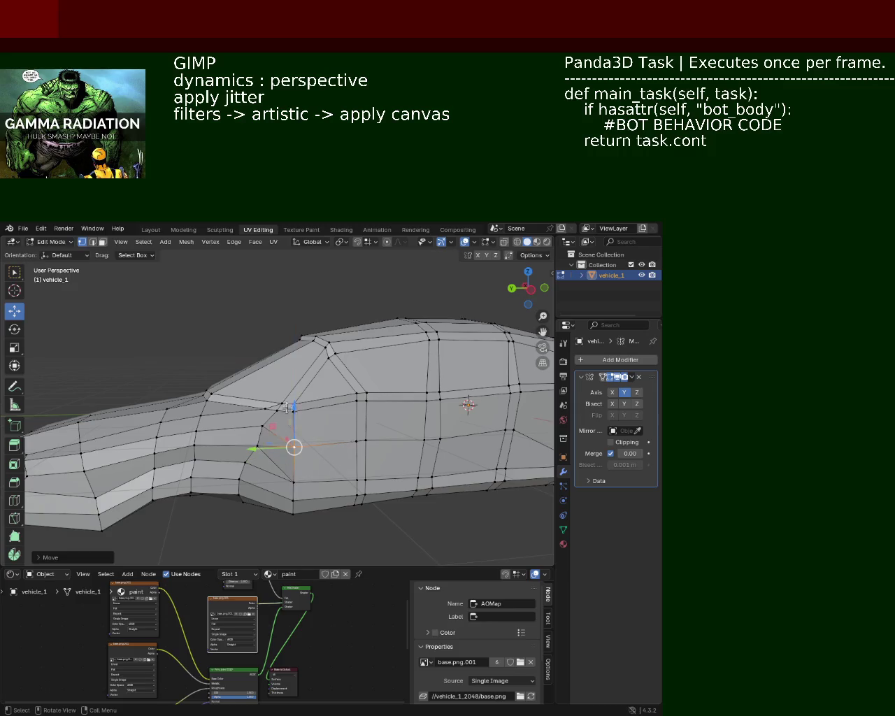
key("ctrl+s")
- Enable proportional editing and nudge a front vertex along X
middle_click_drag(354, 513, 349, 481)
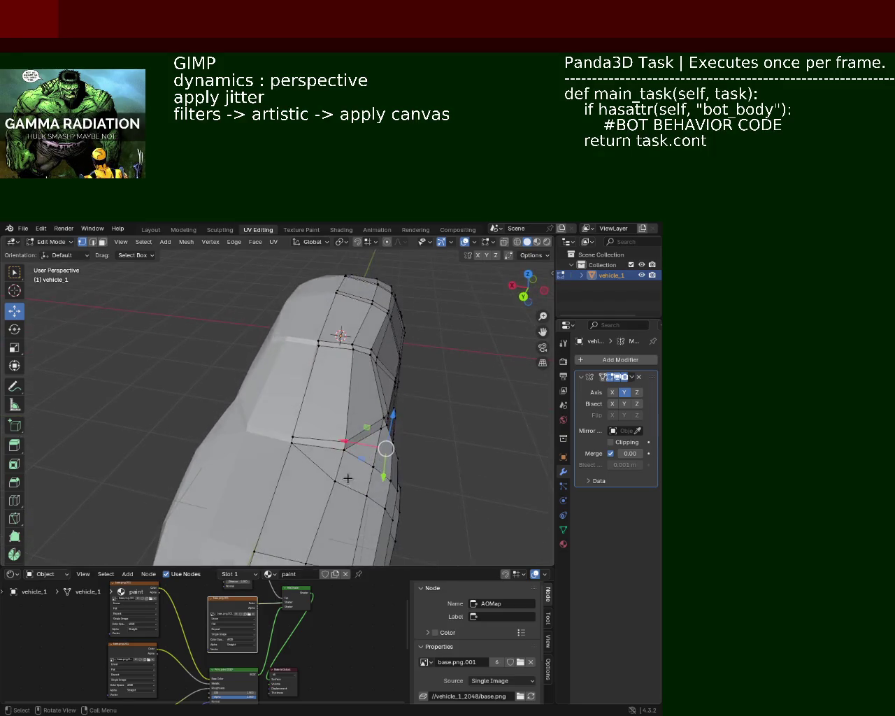
mouse_move(296, 425)
middle_mouse_down()
mouse_move(335, 420)
mouse_move(365, 368)
middle_mouse_up()
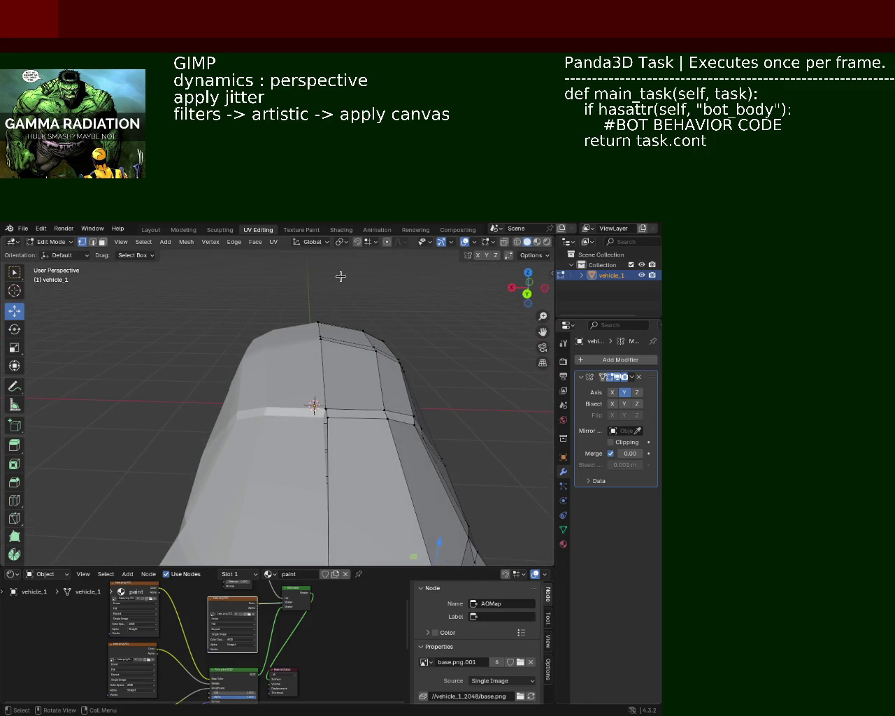
left_click(356, 243)
left_click(326, 409)
left_click_drag(301, 410, 302, 411)
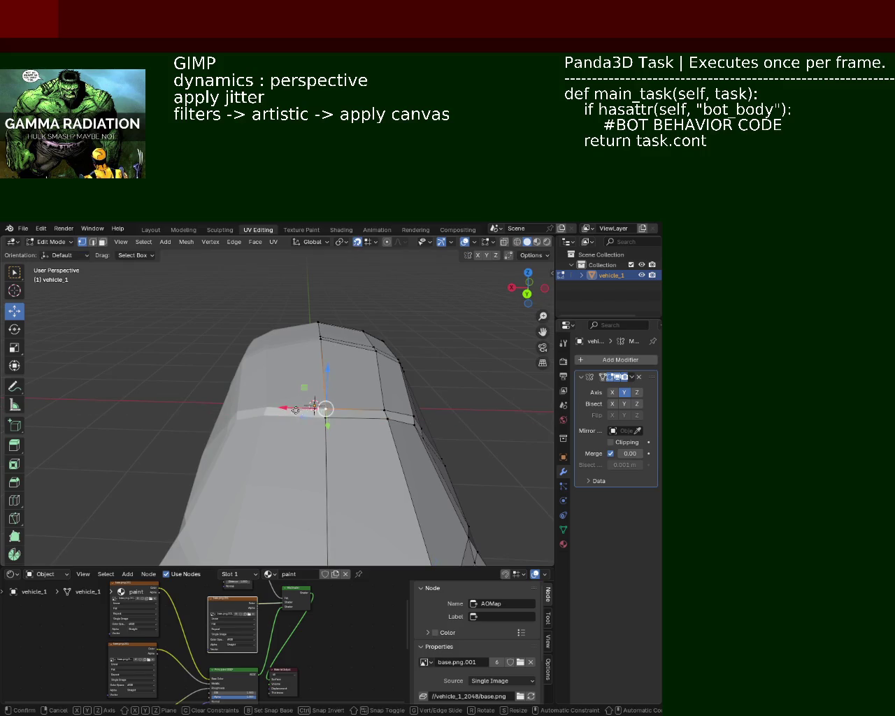
mouse_move(371, 444)
middle_mouse_down()
mouse_move(242, 406)
mouse_move(324, 405)
middle_mouse_up()
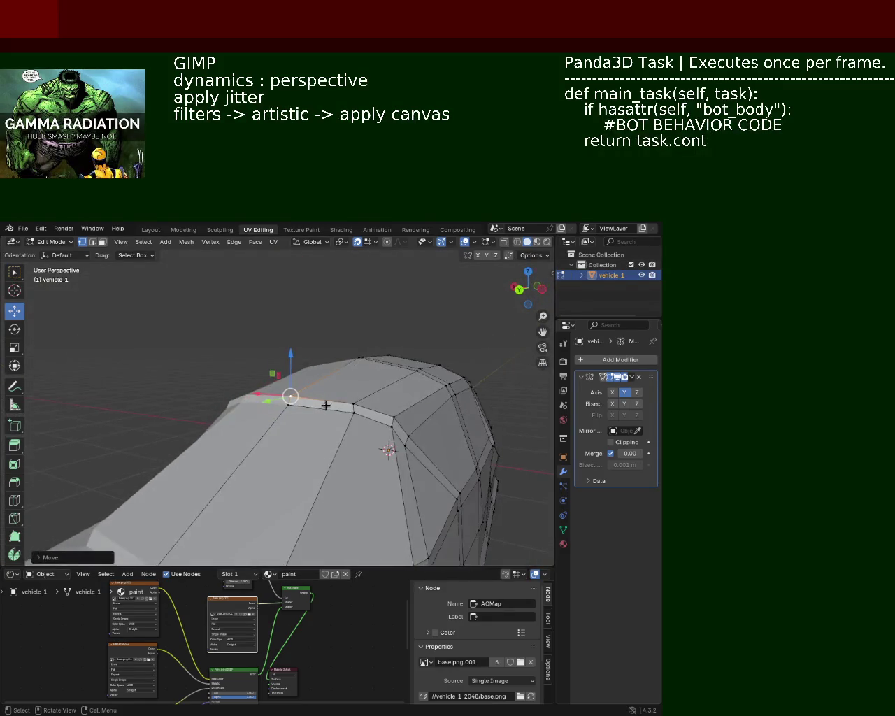
middle_click_drag(341, 441, 276, 438, "shift")
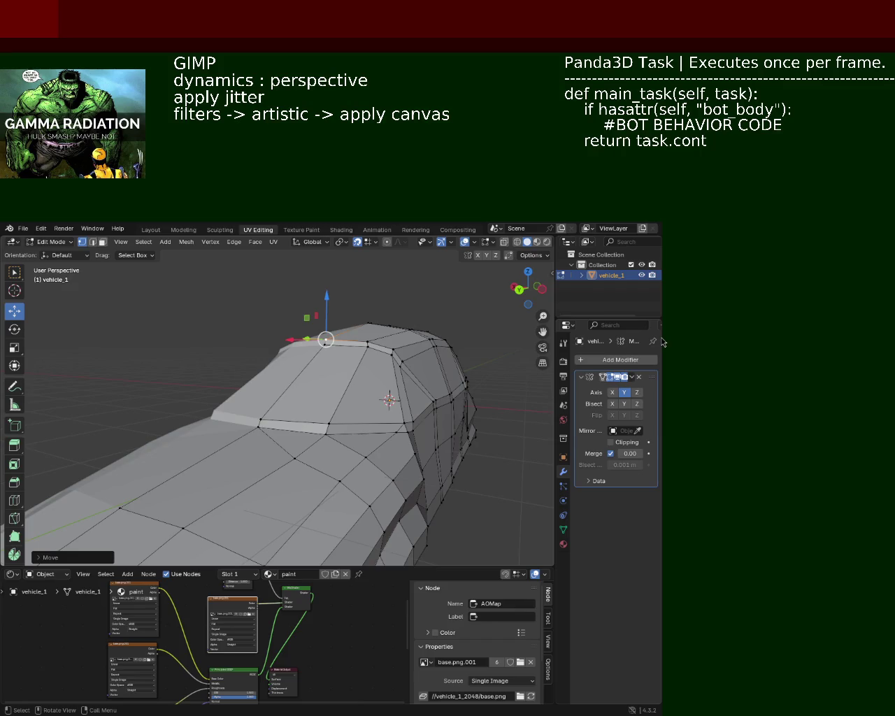
- Disable snapping, lower the windscreen-pillar top vertex about 0.047 m, and save vehicle_1.blend
mouse_move(312, 370)
middle_mouse_down()
mouse_move(272, 322)
mouse_move(214, 398)
mouse_move(312, 435)
middle_mouse_up()
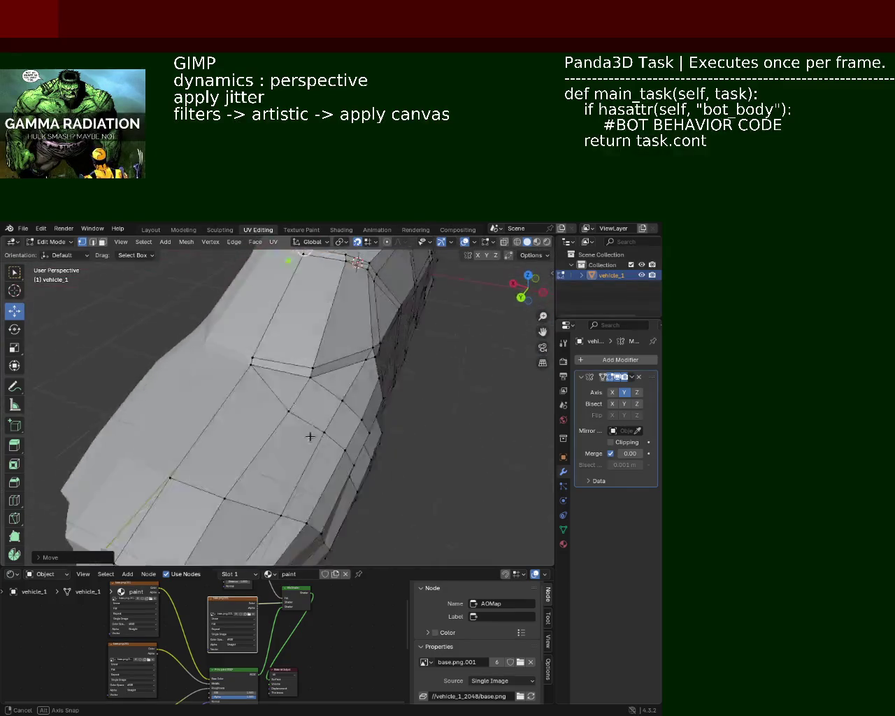
middle_click_drag(311, 435, 302, 378)
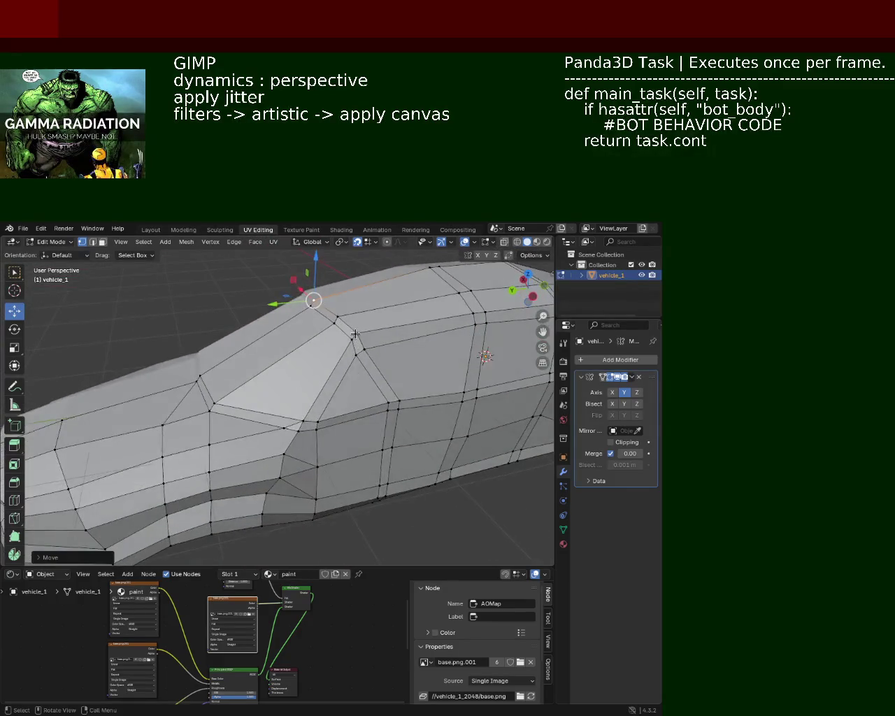
left_click(351, 338)
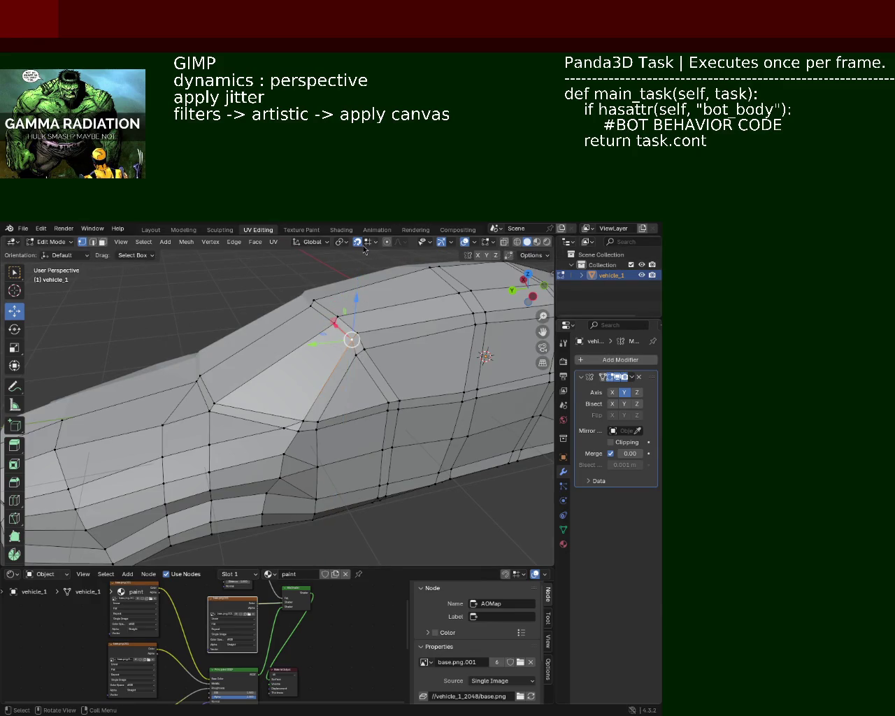
left_click(357, 242)
left_click_drag(357, 299, 353, 304)
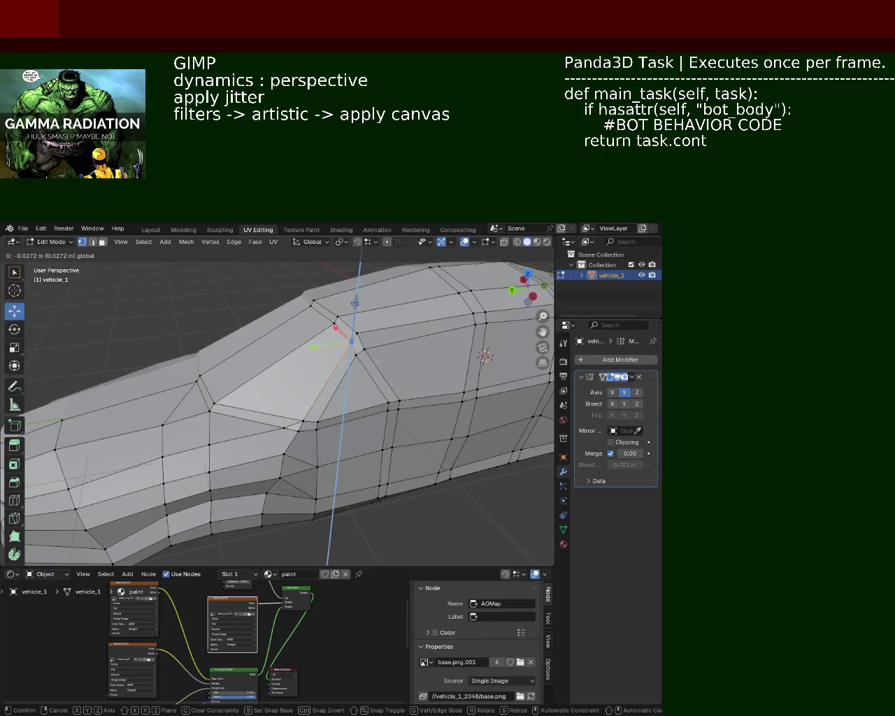
middle_click_drag(354, 304, 367, 378)
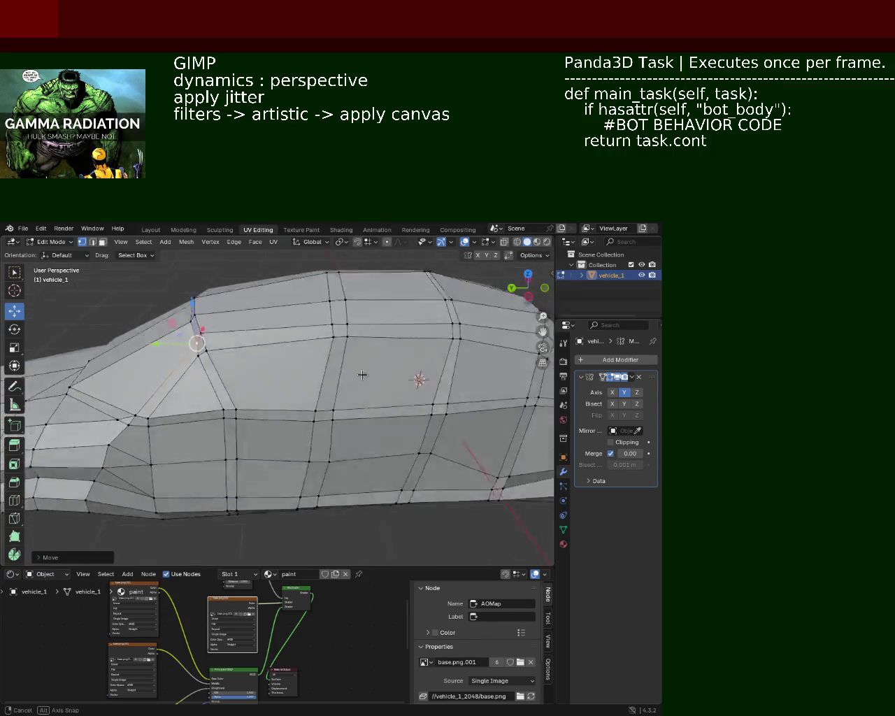
left_click_drag(266, 280, 298, 324)
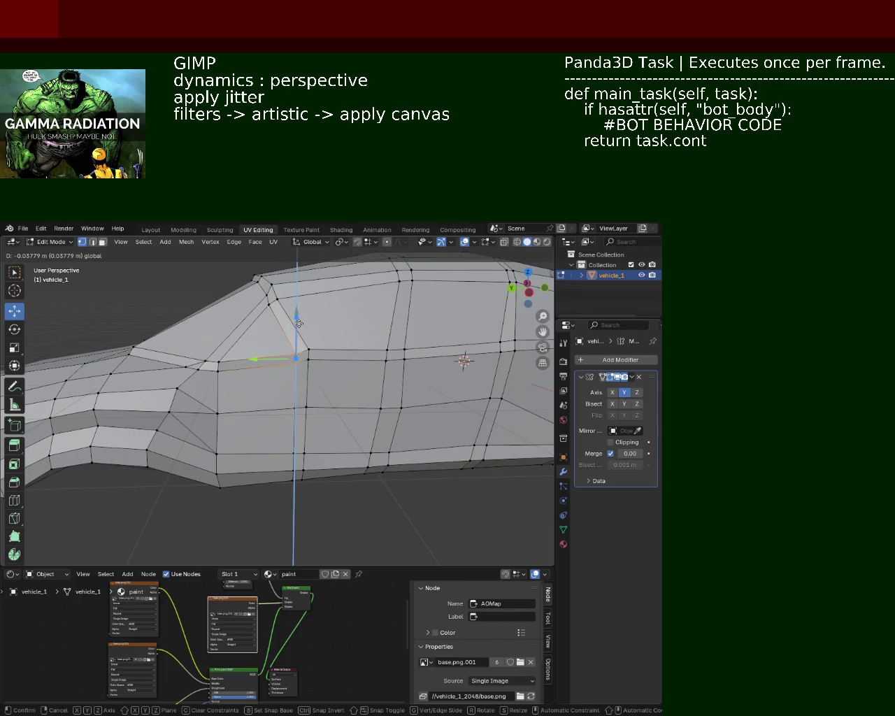
mouse_move(297, 328)
left_mouse_down()
mouse_move(295, 362)
mouse_move(310, 335)
left_mouse_up()
mouse_move(310, 334)
middle_mouse_down()
mouse_move(411, 406)
mouse_move(282, 394)
mouse_move(267, 434)
mouse_move(272, 400)
middle_mouse_up()
key("ctrl+s")
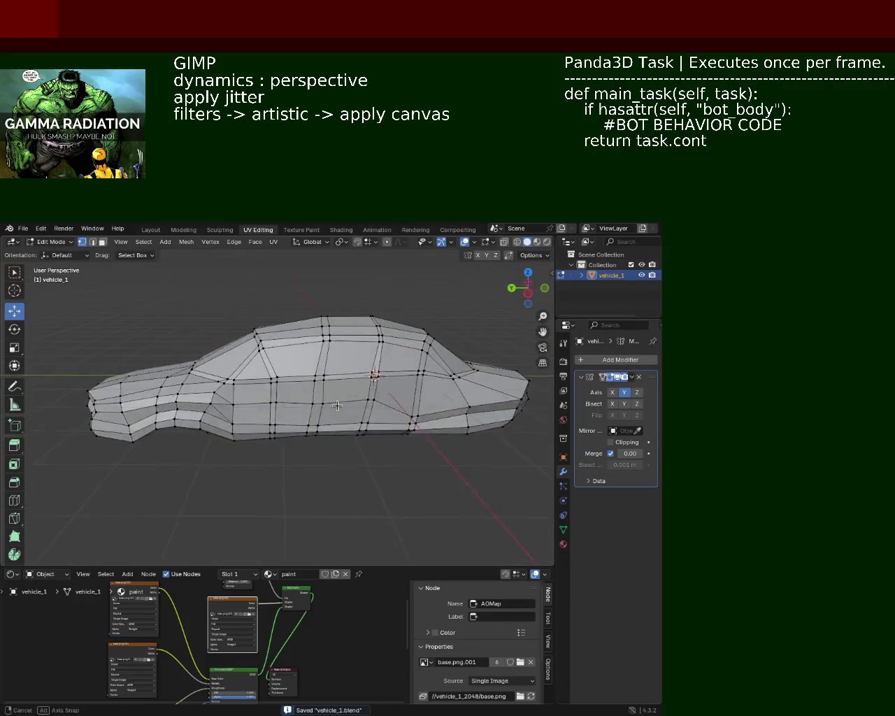
- Lower a roof-top vertex about 0.085 m along Z to flatten the cabin crown
mouse_move(272, 401)
middle_mouse_down()
mouse_move(338, 397)
mouse_move(358, 407)
mouse_move(239, 454)
middle_mouse_up()
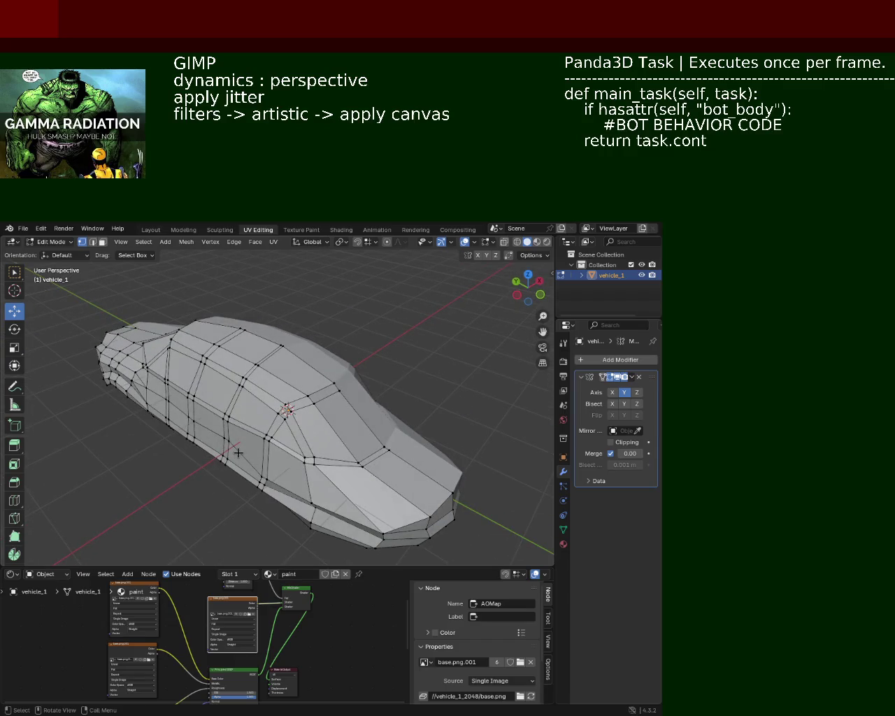
mouse_move(457, 456)
middle_mouse_down()
mouse_move(221, 464)
mouse_move(252, 369)
middle_mouse_up()
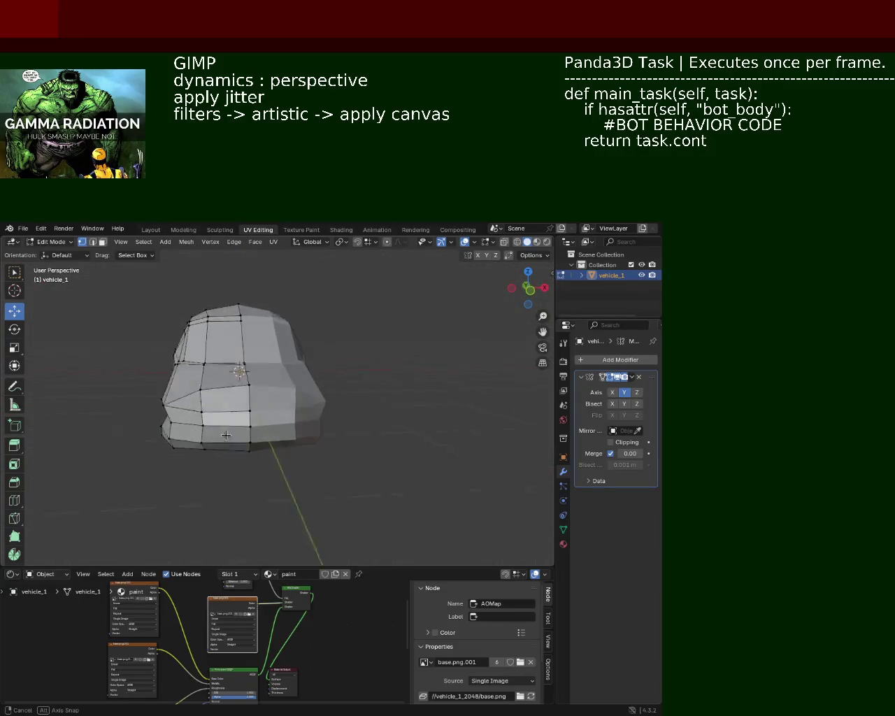
mouse_move(252, 370)
middle_mouse_down()
mouse_move(192, 340)
mouse_move(229, 364)
mouse_move(212, 275)
middle_mouse_up()
left_click(192, 340)
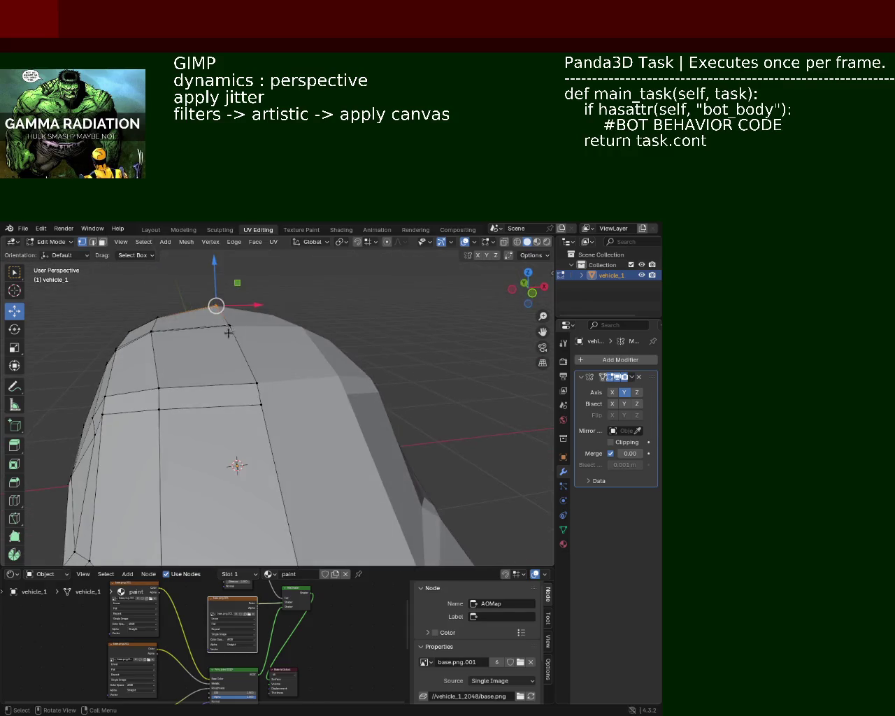
left_click_drag(212, 275, 211, 284)
middle_click_drag(212, 285, 333, 381)
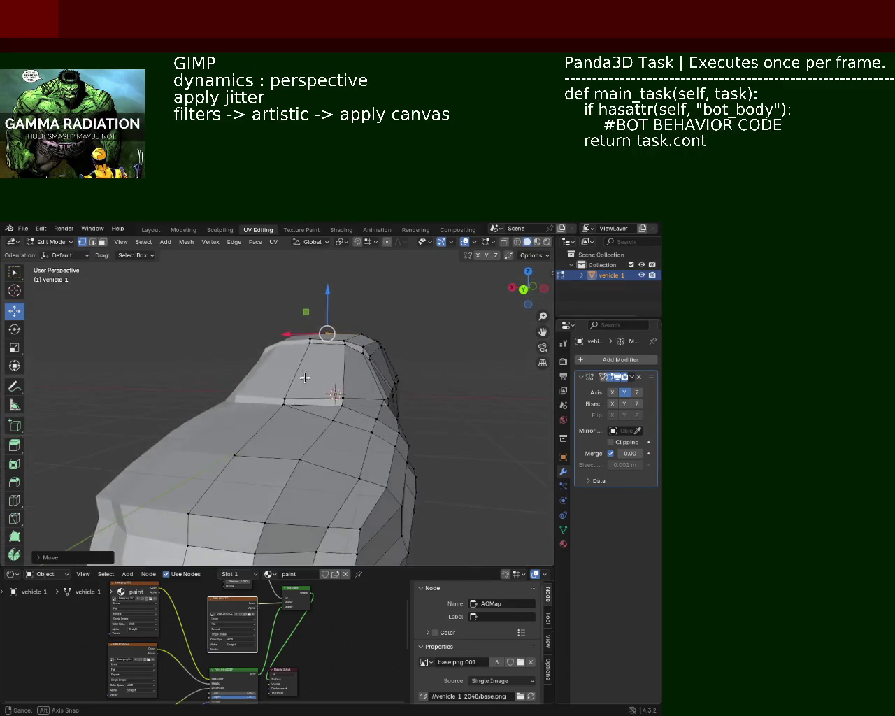
mouse_move(333, 381)
middle_mouse_down()
mouse_move(197, 389)
mouse_move(223, 381)
middle_mouse_up()
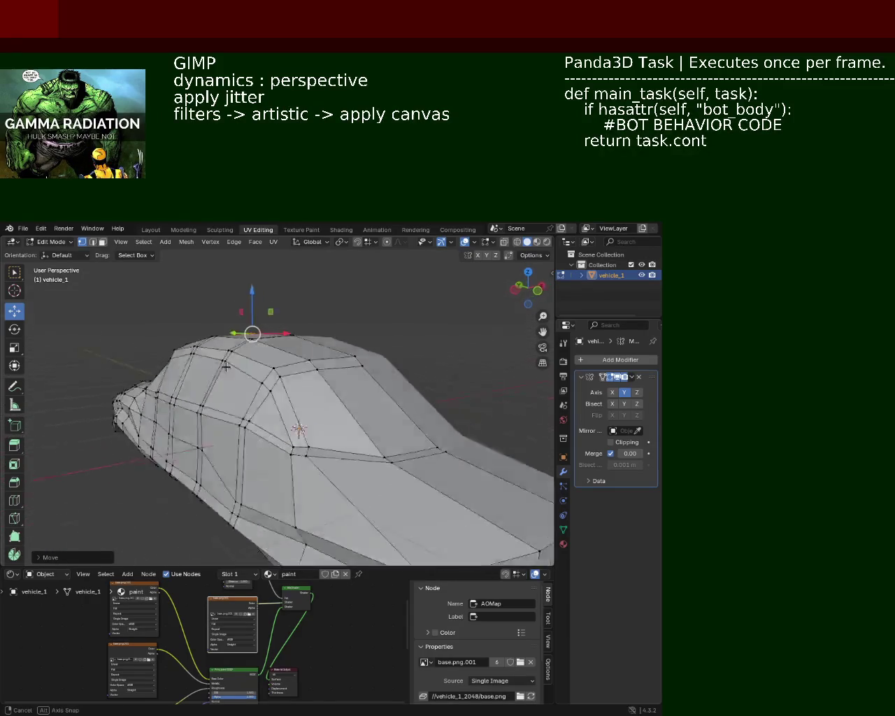
mouse_move(222, 381)
middle_mouse_down()
mouse_move(294, 374)
mouse_move(256, 331)
middle_mouse_up()
scroll(257, 331, "up", 2)
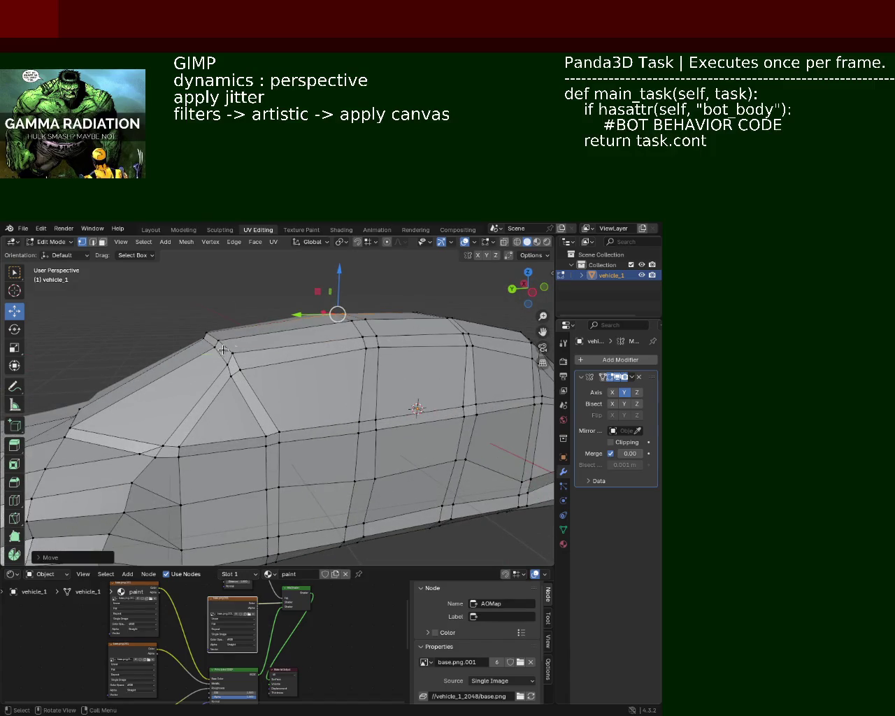
- Move the roof's front-corner and above-windshield vertices vertically, then save vehicle_1.blend
left_click(230, 352)
left_click_drag(229, 320, 230, 328)
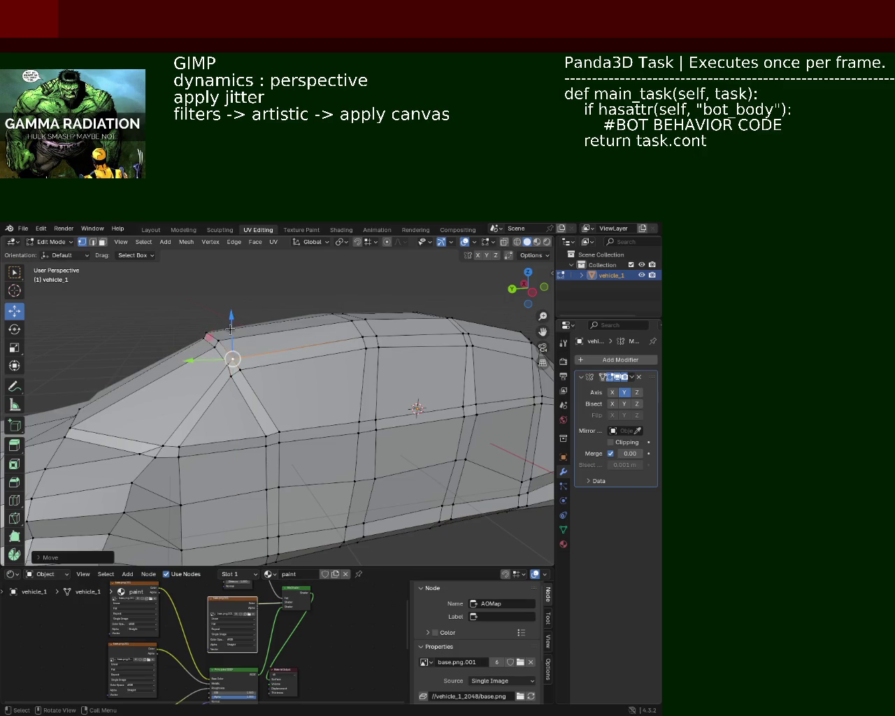
mouse_move(294, 399)
middle_mouse_down()
mouse_move(285, 387)
mouse_move(256, 383)
middle_mouse_up()
left_click(255, 384)
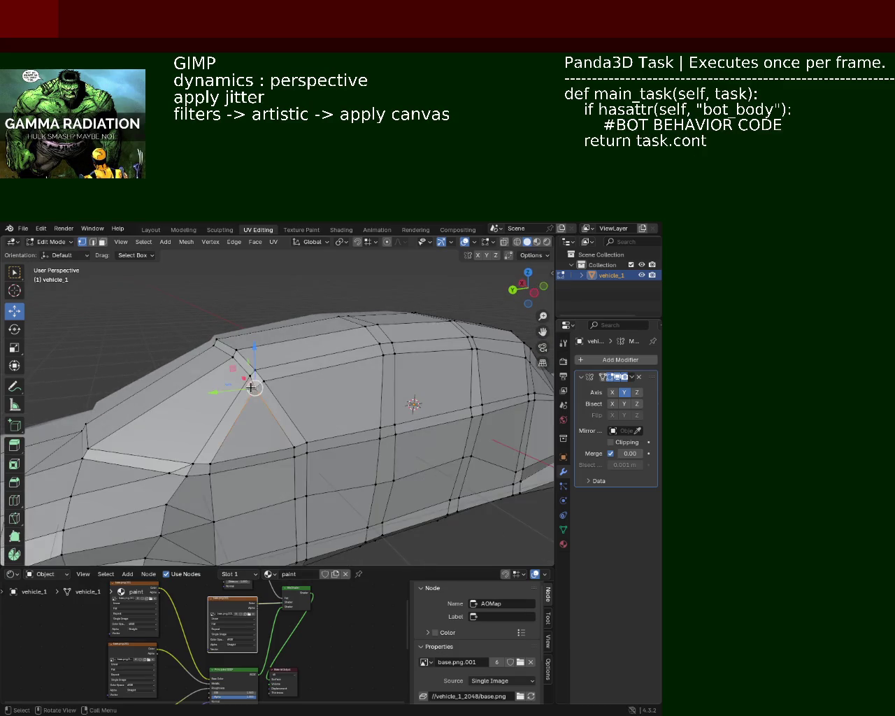
left_click_drag(254, 344, 257, 357)
left_click(257, 357)
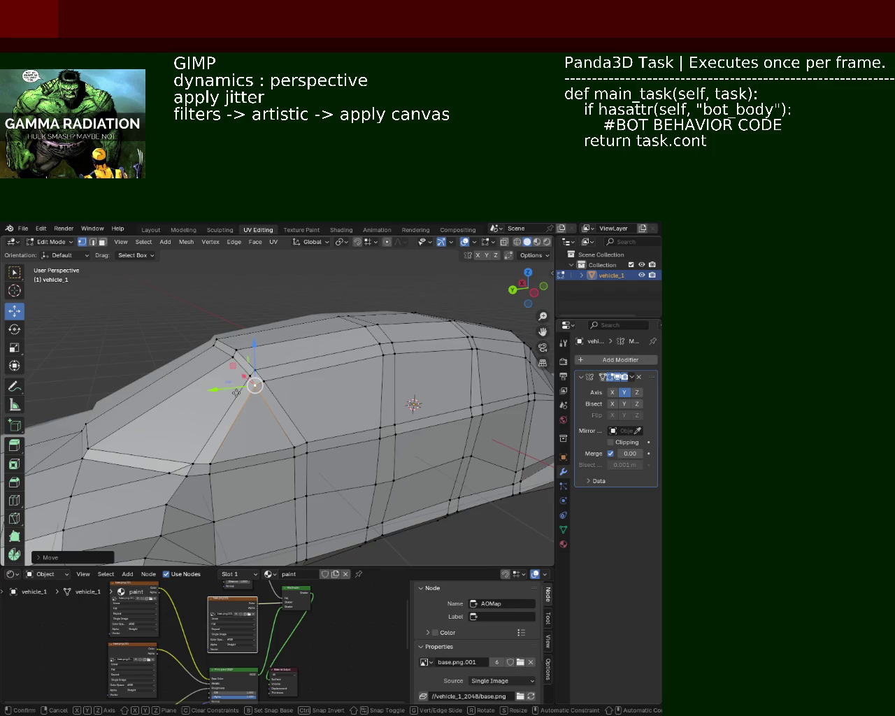
mouse_move(258, 416)
middle_mouse_down()
mouse_move(322, 349)
mouse_move(331, 356)
middle_mouse_up()
left_click(381, 407)
key("ctrl+s")
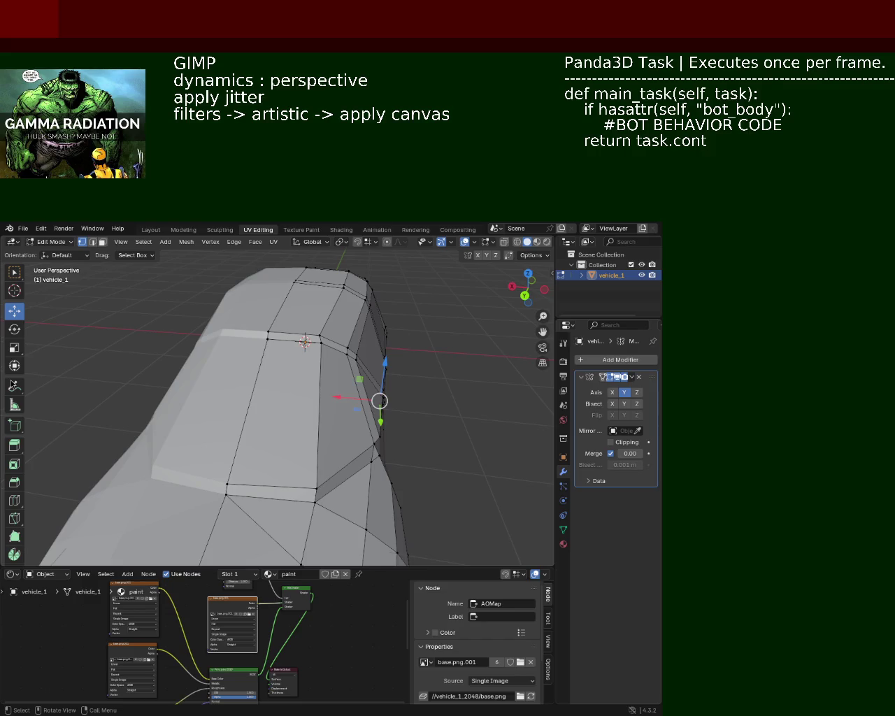
- Slide a side vertex and a vertical edge loop along the car's length
mouse_move(405, 380)
middle_mouse_down()
mouse_move(250, 379)
mouse_move(346, 364)
mouse_move(220, 352)
mouse_move(299, 362)
mouse_move(273, 324)
middle_mouse_up()
left_click(275, 341)
left_click_drag(263, 346, 255, 344)
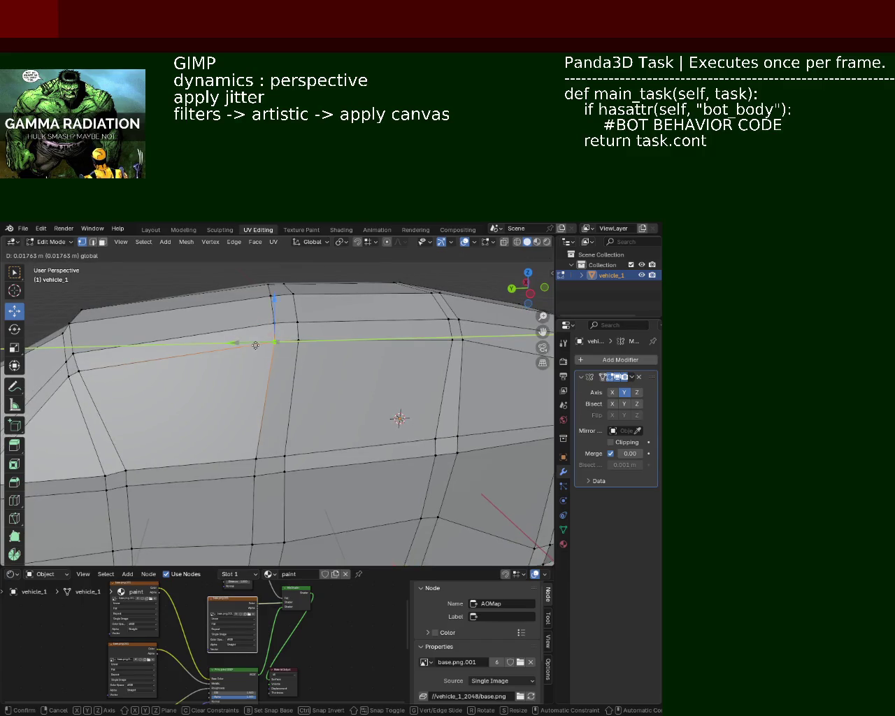
left_click(255, 345)
left_click(298, 333)
left_click(286, 466, "alt")
left_click_drag(263, 398, 252, 399)
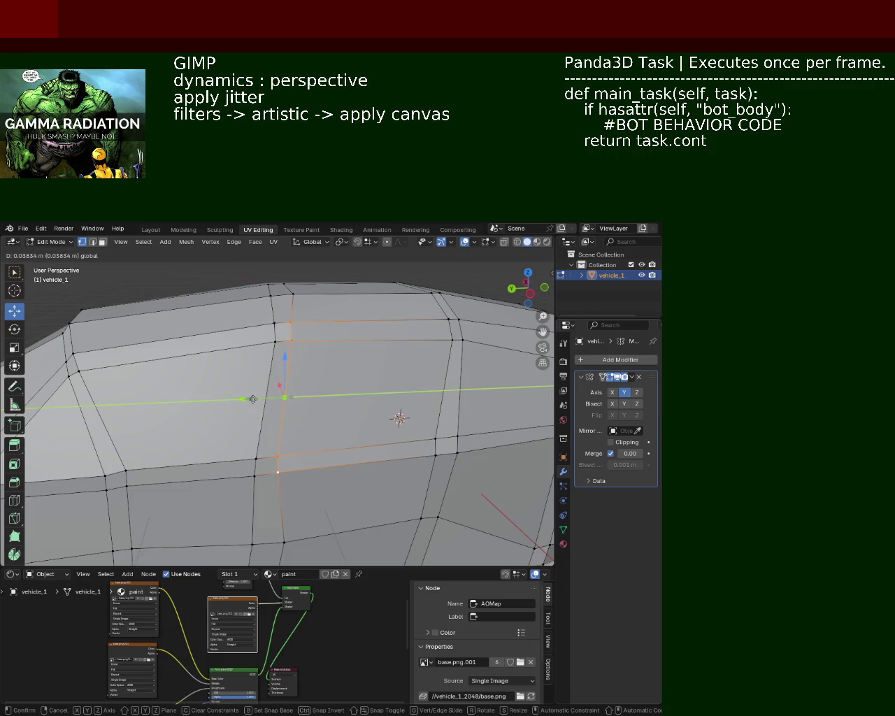
left_click(253, 399)
- Slide two side-panel vertices together along the car's length
middle_click_drag(336, 346, 332, 377)
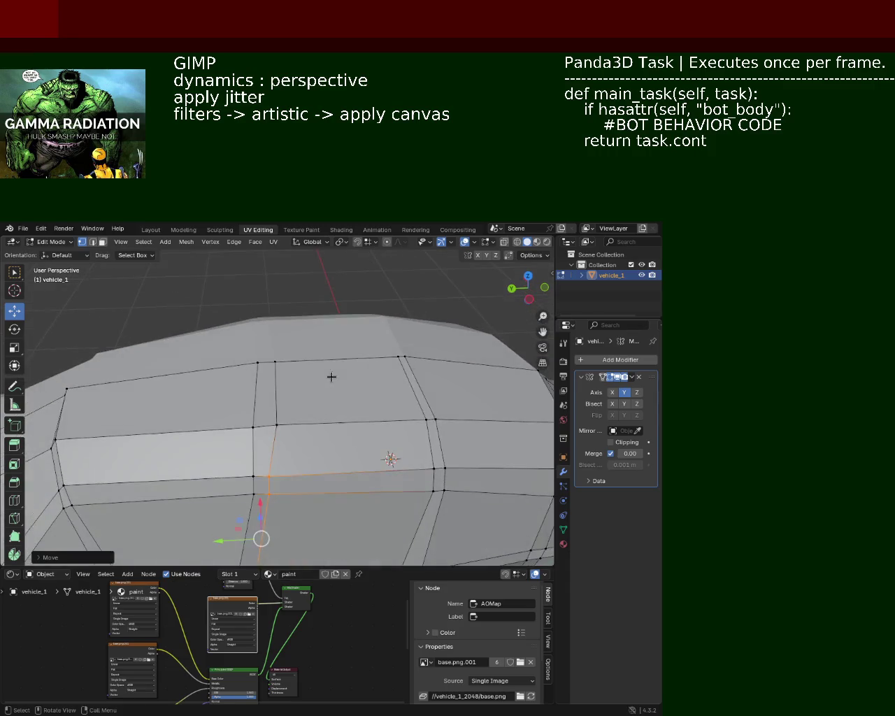
left_click(277, 424)
left_click(275, 362, "shift")
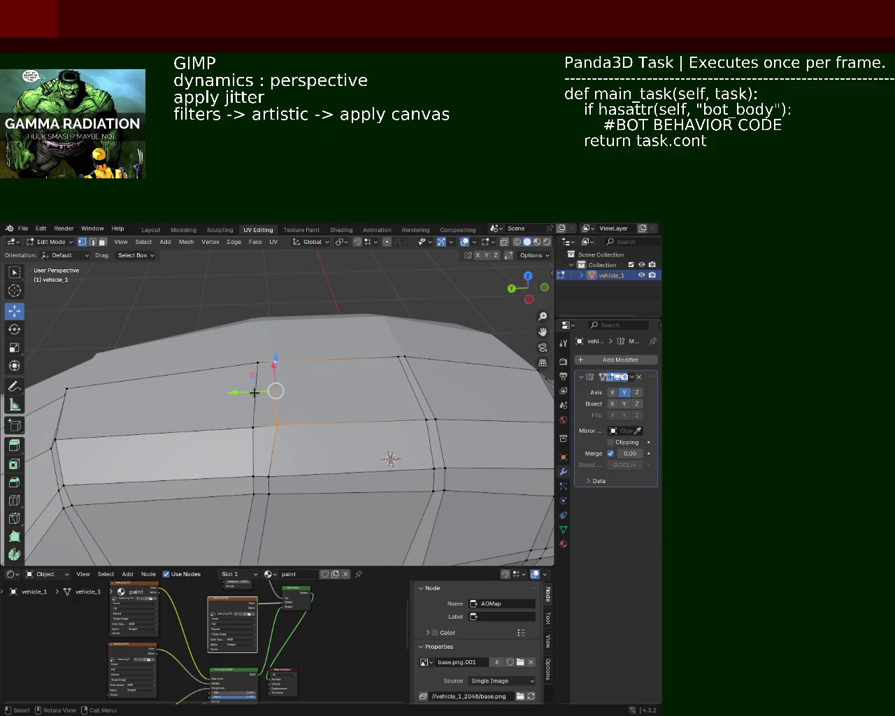
left_click_drag(254, 392, 237, 393)
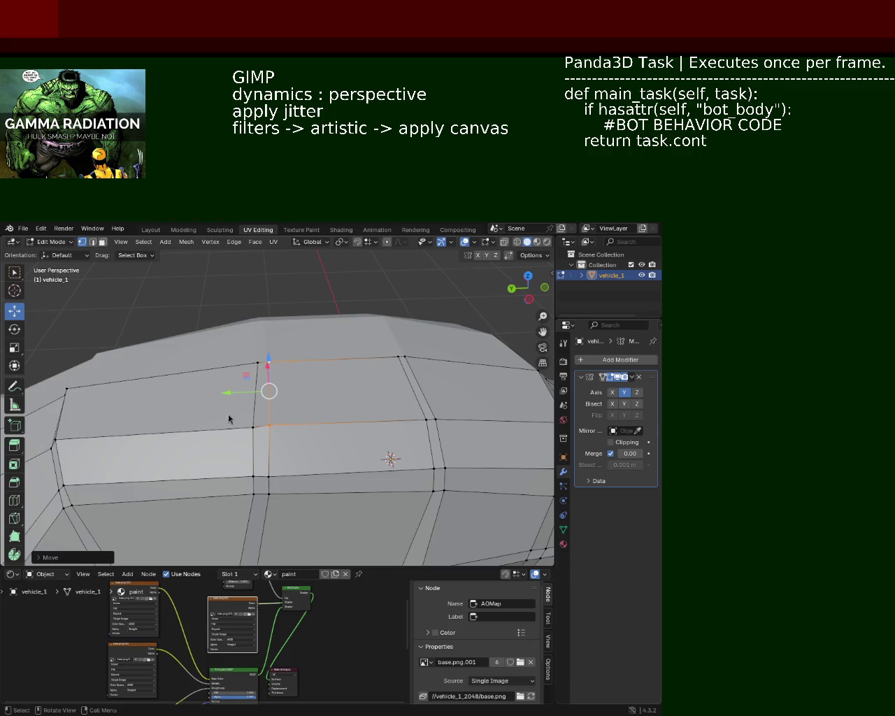
- Select a vertex on the side window line and nudge it vertically
mouse_move(452, 333)
middle_mouse_down()
mouse_move(249, 369)
mouse_move(266, 336)
middle_mouse_up()
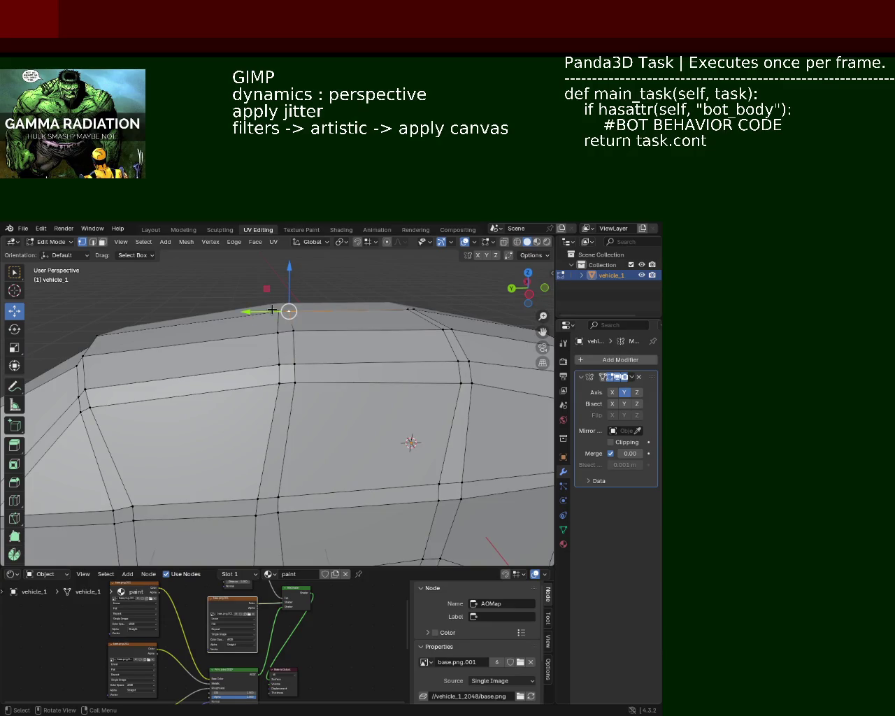
left_click_drag(272, 310, 277, 312)
mouse_move(224, 366)
middle_mouse_down()
mouse_move(363, 323)
mouse_move(410, 342)
middle_mouse_up()
scroll(366, 336, "down", 3)
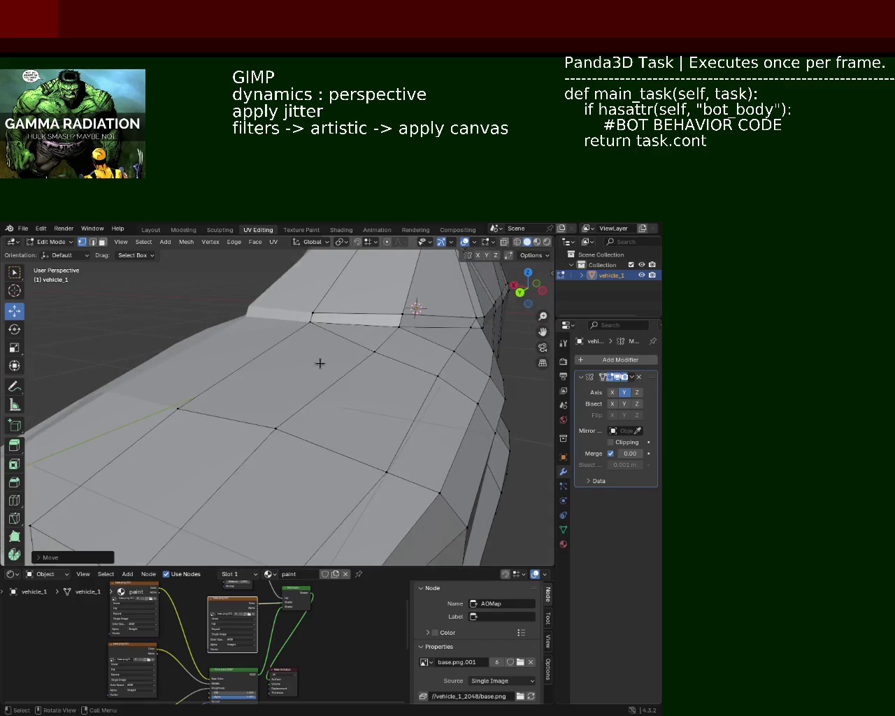
scroll(320, 365, "down", 2)
mouse_move(286, 433)
middle_mouse_down()
mouse_move(235, 380)
mouse_move(302, 379)
mouse_move(250, 416)
mouse_move(309, 361)
mouse_move(349, 377)
middle_mouse_up()
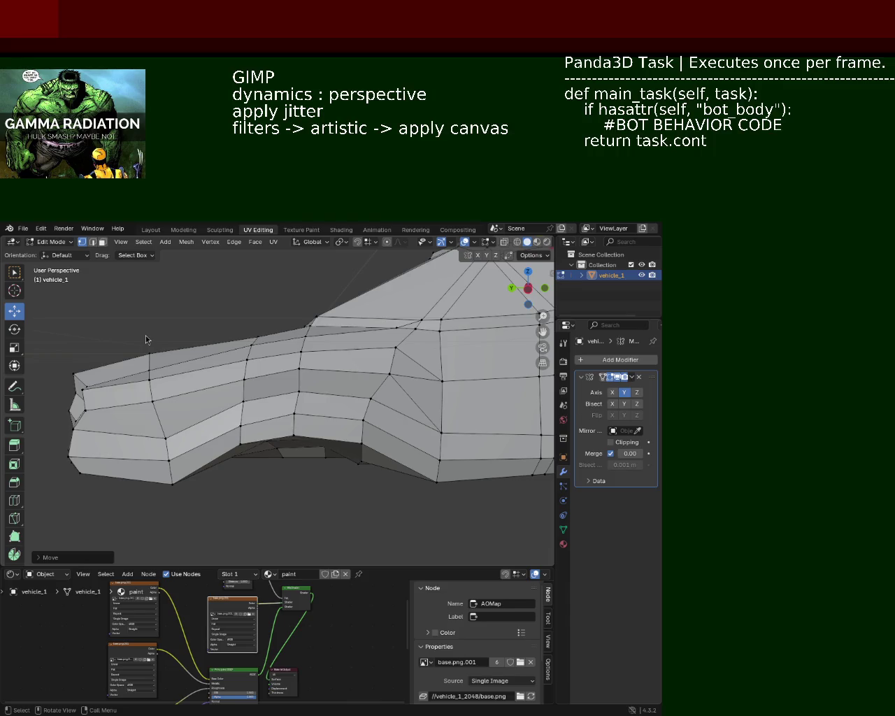
mouse_move(438, 342)
middle_mouse_down()
mouse_move(364, 419)
mouse_move(318, 359)
middle_mouse_up()
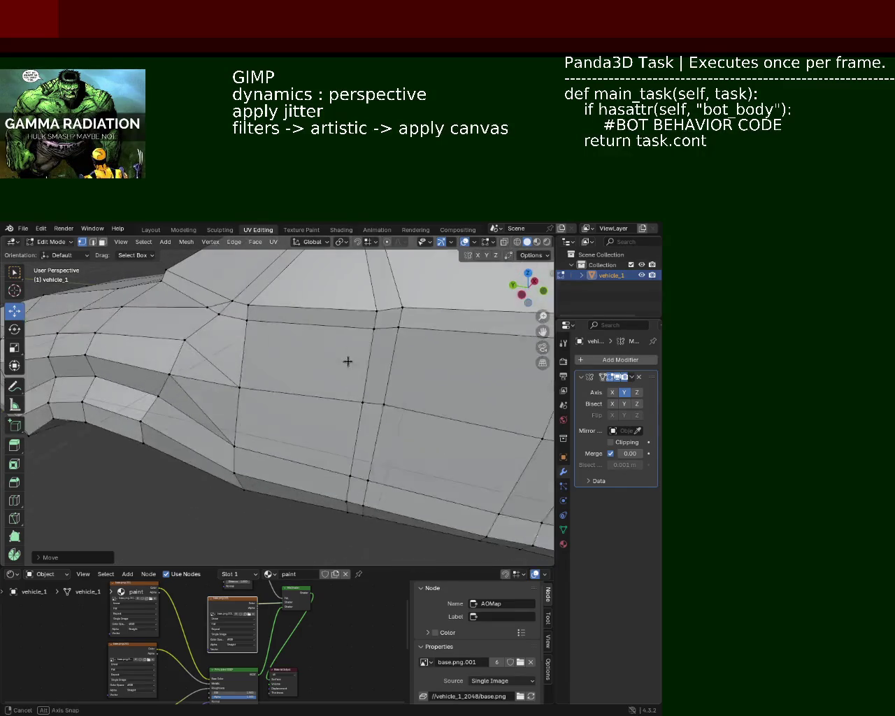
middle_click_drag(318, 358, 418, 352)
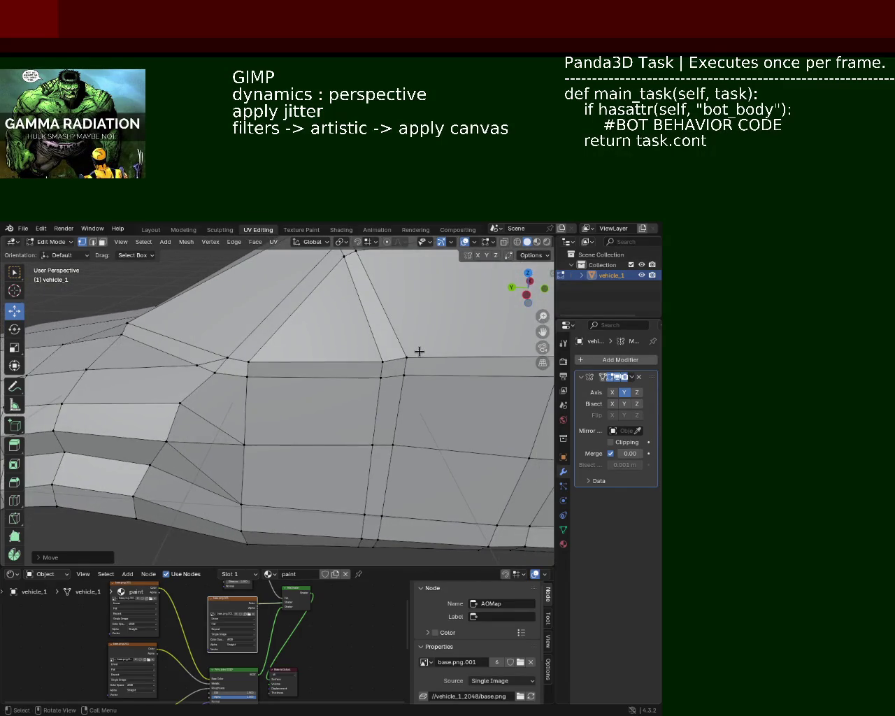
left_click(407, 355)
left_click_drag(411, 327, 411, 339)
- Slide a lower side vertex across the body and move a higher side vertex into place
mouse_move(328, 347)
middle_mouse_down()
mouse_move(364, 399)
mouse_move(275, 363)
middle_mouse_up()
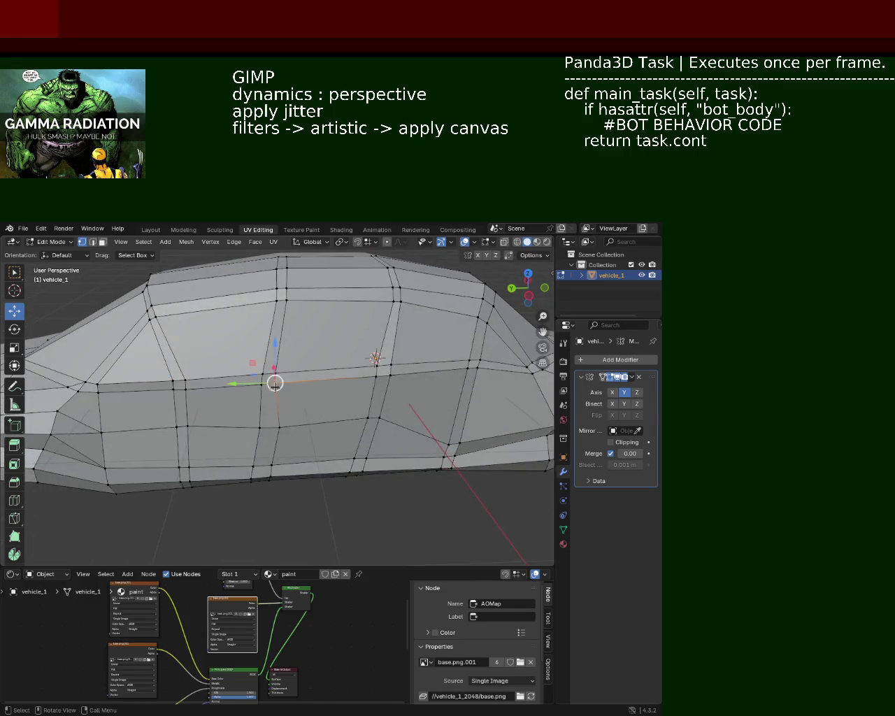
scroll(253, 376, "up", 2)
middle_click_drag(282, 428, 263, 447)
left_click_drag(263, 447, 209, 448)
left_click(209, 448)
left_click(250, 373)
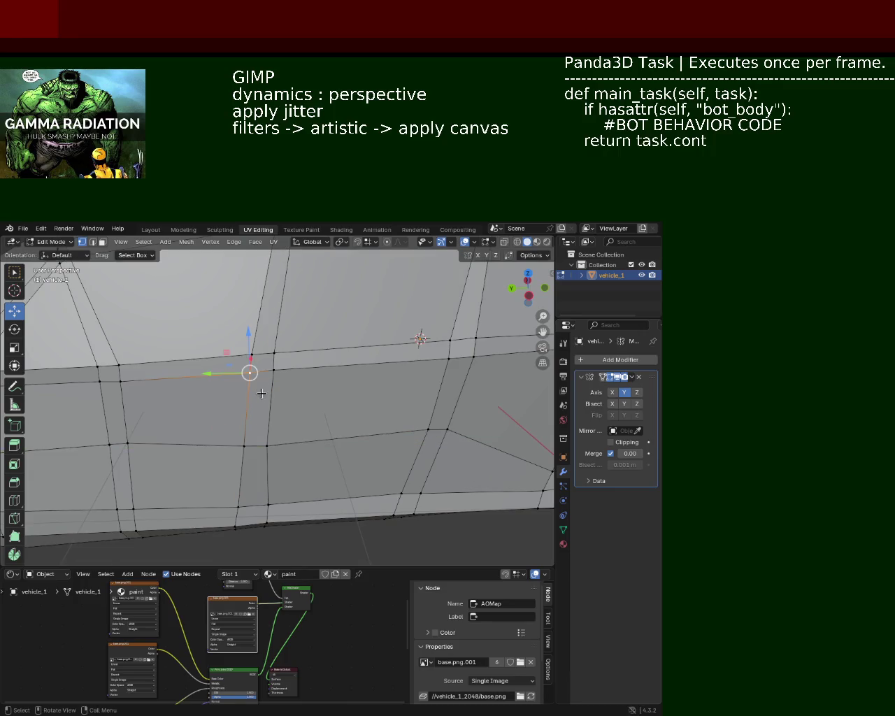
left_click(256, 361)
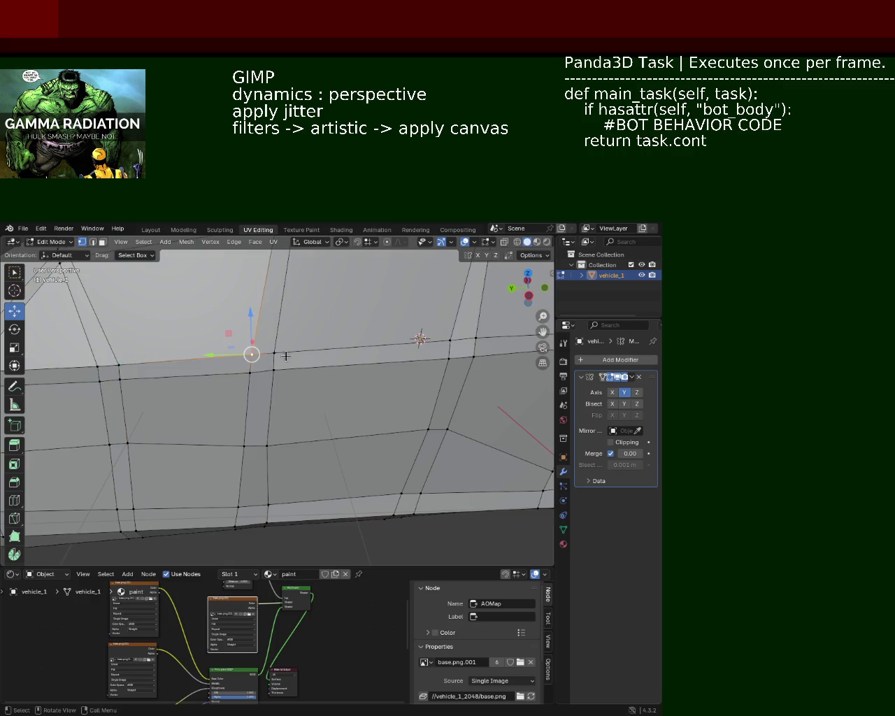
key("g")
left_click(275, 347)
- Pull a lower side vertex slightly down, then undo an unwanted side-panel vertex slide
mouse_move(308, 351)
middle_mouse_down()
mouse_move(328, 351)
mouse_move(324, 388)
middle_mouse_up()
left_click(344, 434)
left_click(322, 463)
left_click_drag(286, 452, 307, 449)
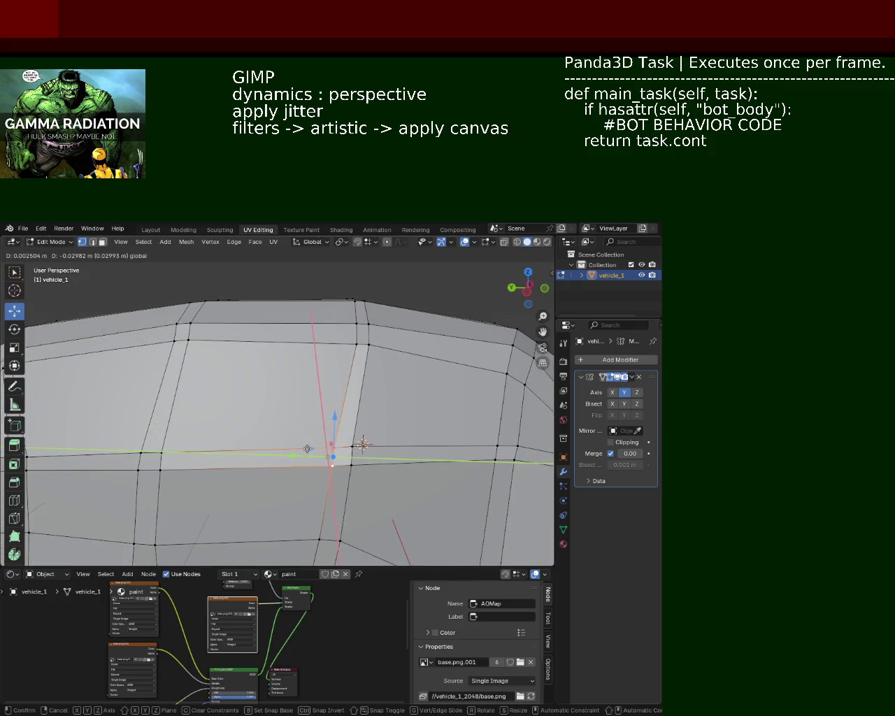
middle_click_drag(315, 426, 268, 400)
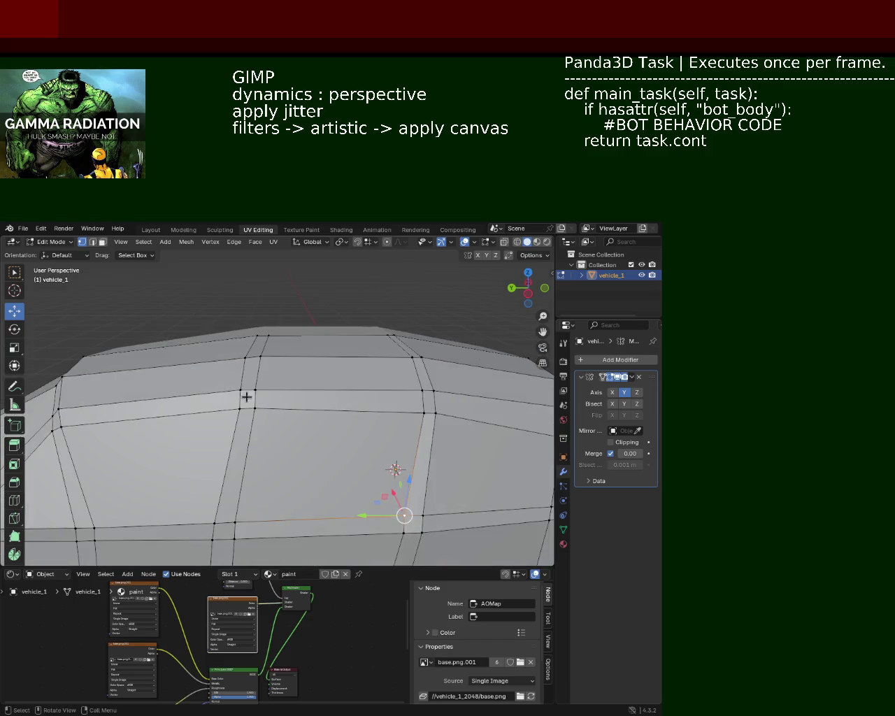
left_click(254, 388)
left_click_drag(219, 391, 226, 392)
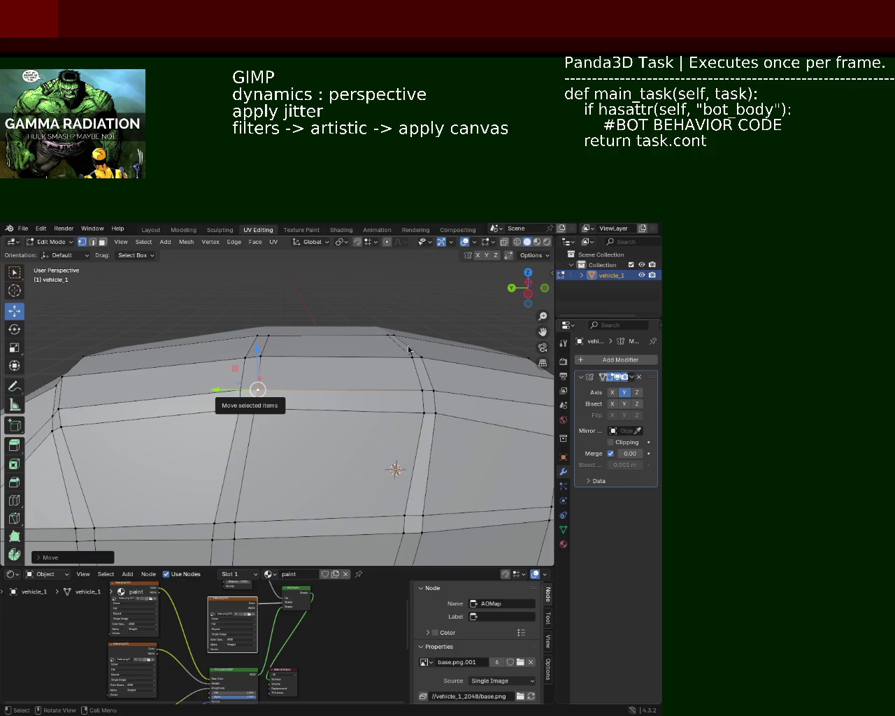
key("ctrl+z")
key("ctrl+z")
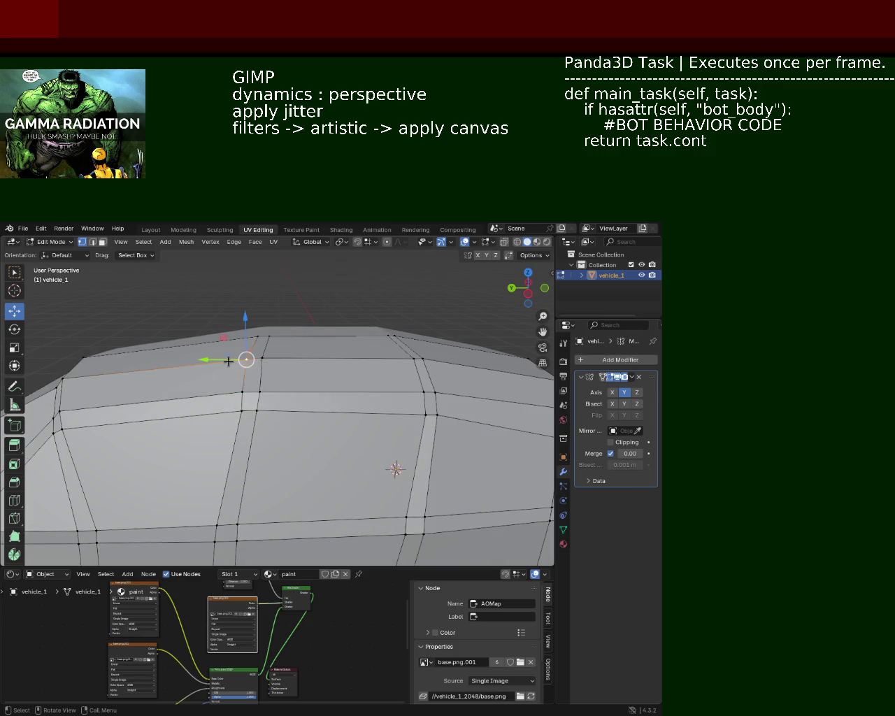
key("ctrl+z")
- Raise two roof corner vertices and shift them along the car's length
mouse_move(128, 371)
middle_mouse_down()
mouse_move(235, 347)
mouse_move(298, 355)
middle_mouse_up()
left_click(352, 341)
left_click(378, 356, "shift")
left_click_drag(371, 303, 371, 283)
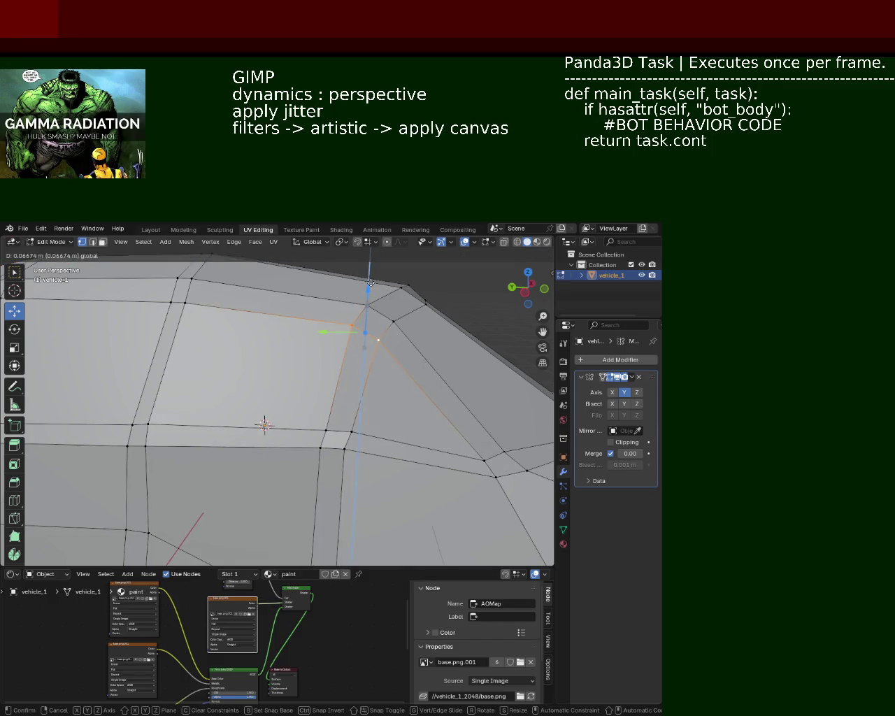
left_click_drag(326, 332, 342, 334)
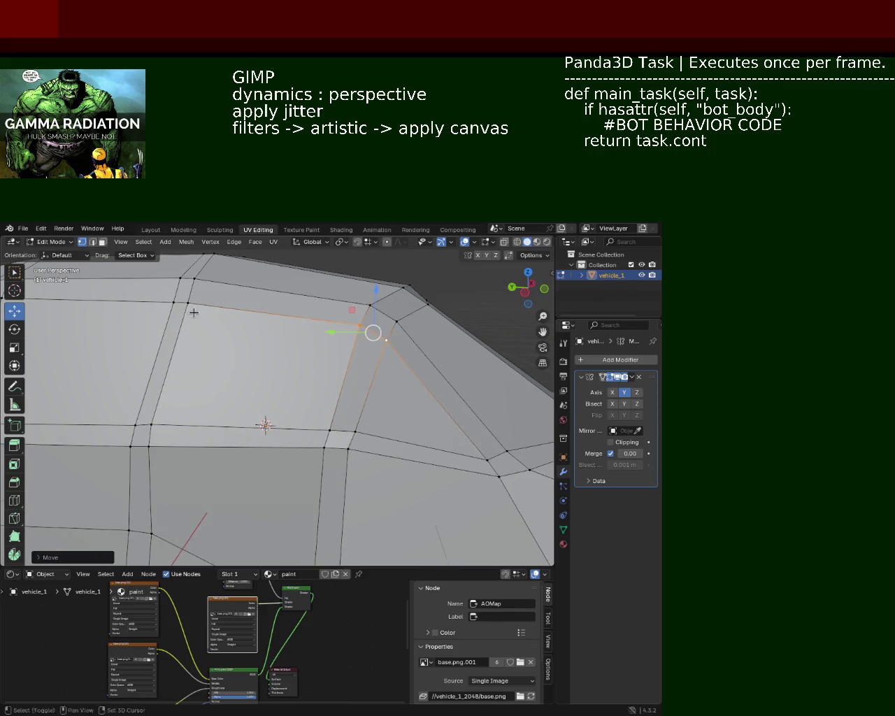
- Move a windshield-corner vertex along Z and a roof-edge vertex with a Shift+Z constraint
middle_click_drag(189, 310, 280, 382)
left_click(300, 383)
key("g")
key("z")
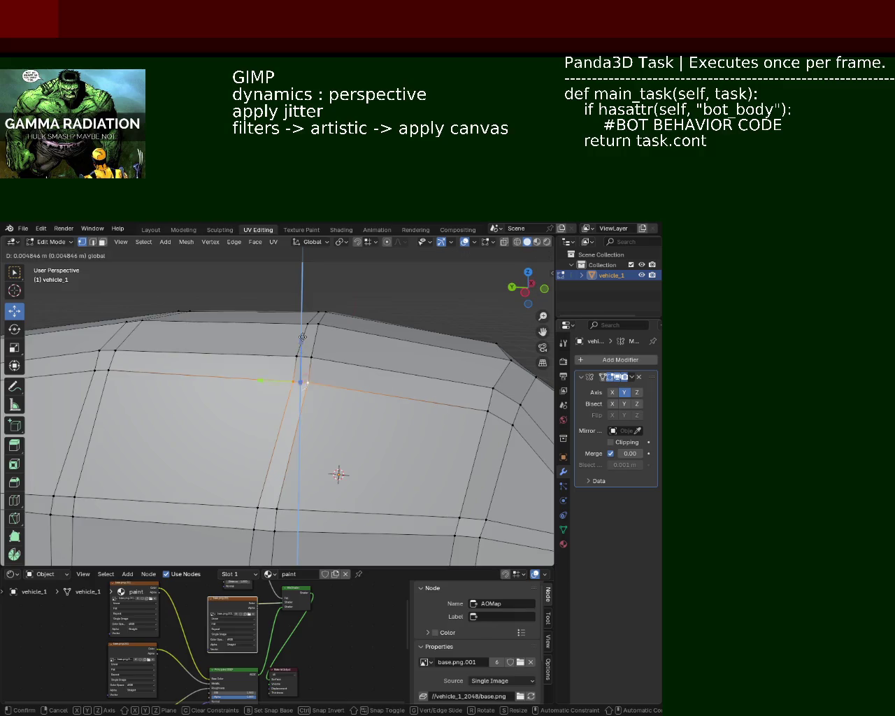
left_click(196, 380)
middle_click_drag(196, 380, 251, 368)
left_click(251, 368)
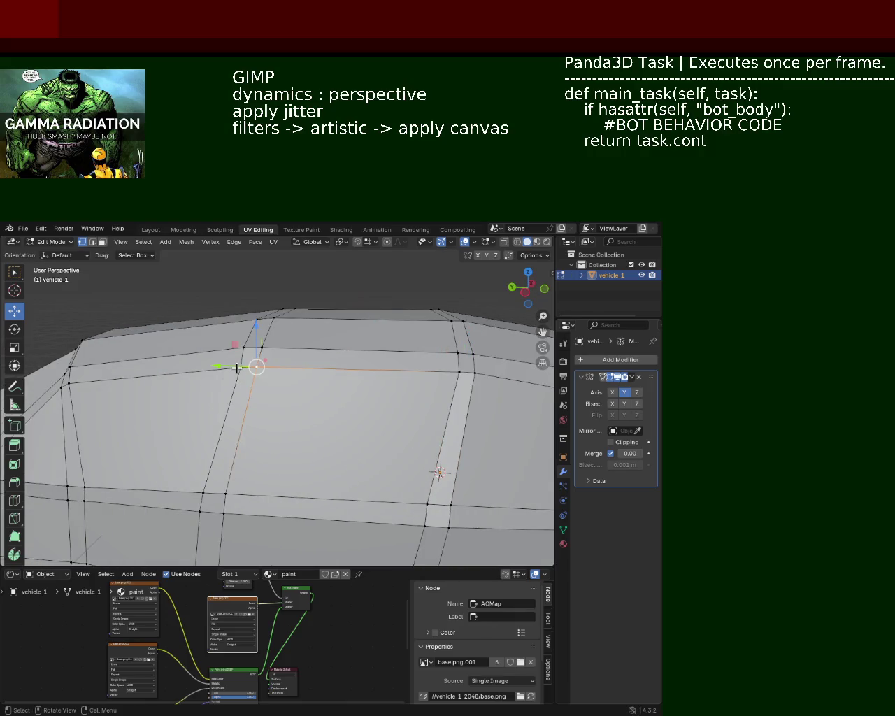
key("g")
key("shift+z")
left_click(222, 361)
mouse_move(222, 360)
middle_mouse_down()
mouse_move(296, 378)
mouse_move(290, 394)
middle_mouse_up()
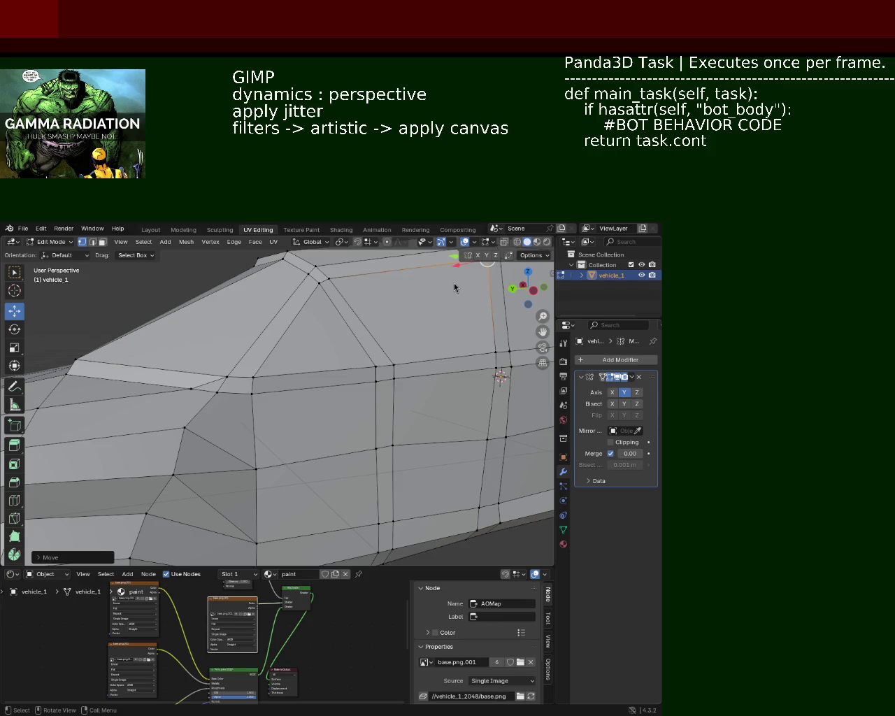
- In face mode, slide a lower side face beside the wheel arch slightly along Y
middle_click_drag(280, 429, 233, 326)
scroll(338, 363, "up", 3)
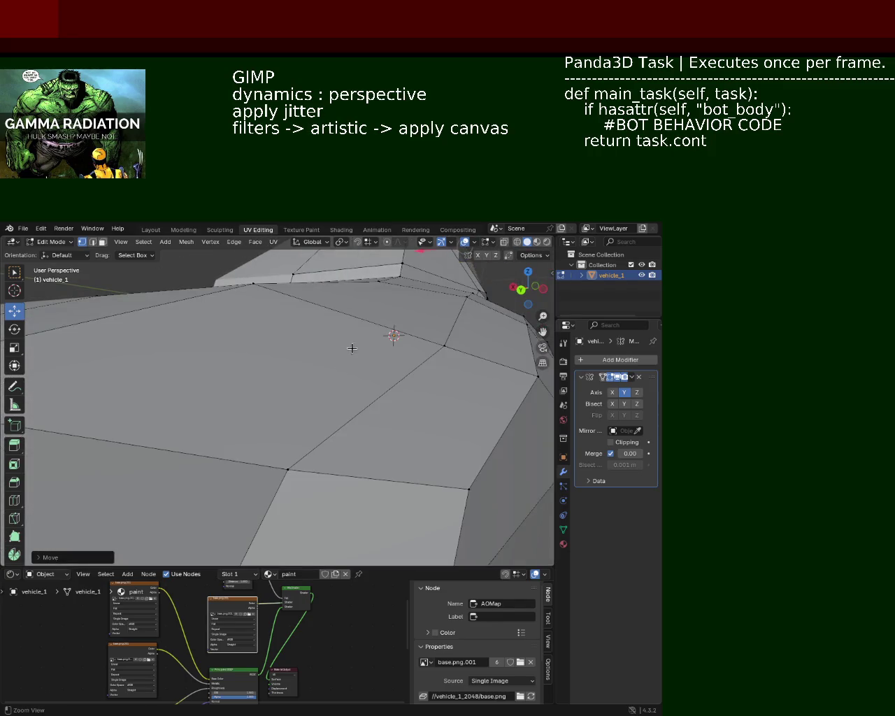
scroll(350, 349, "down", 5)
mouse_move(351, 350)
middle_mouse_down()
mouse_move(331, 414)
mouse_move(277, 328)
mouse_move(296, 356)
middle_mouse_up()
left_click(310, 345)
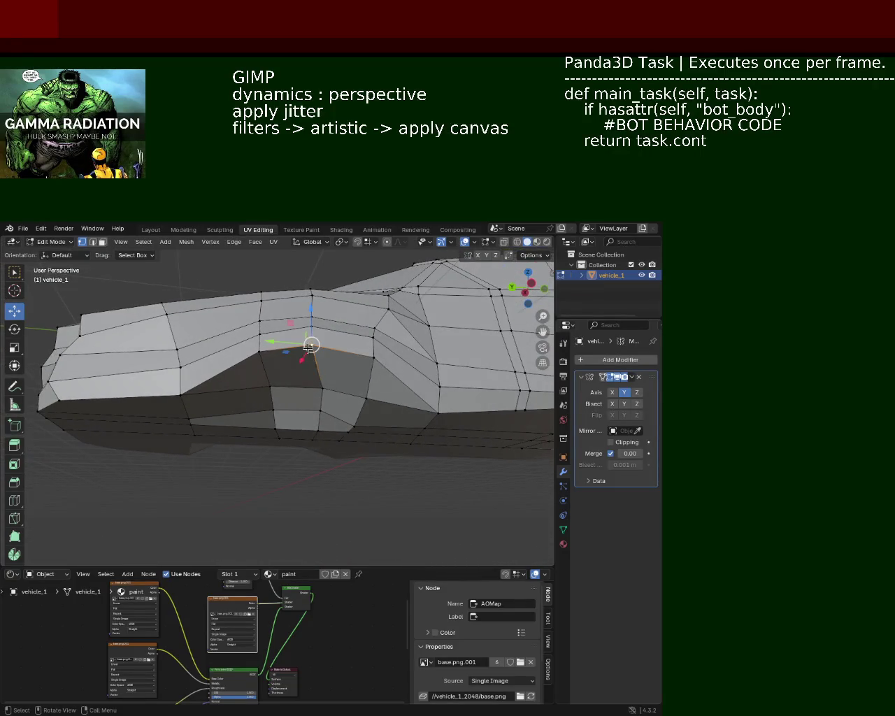
left_click(319, 409)
left_click(104, 243)
left_click_drag(283, 397, 278, 398)
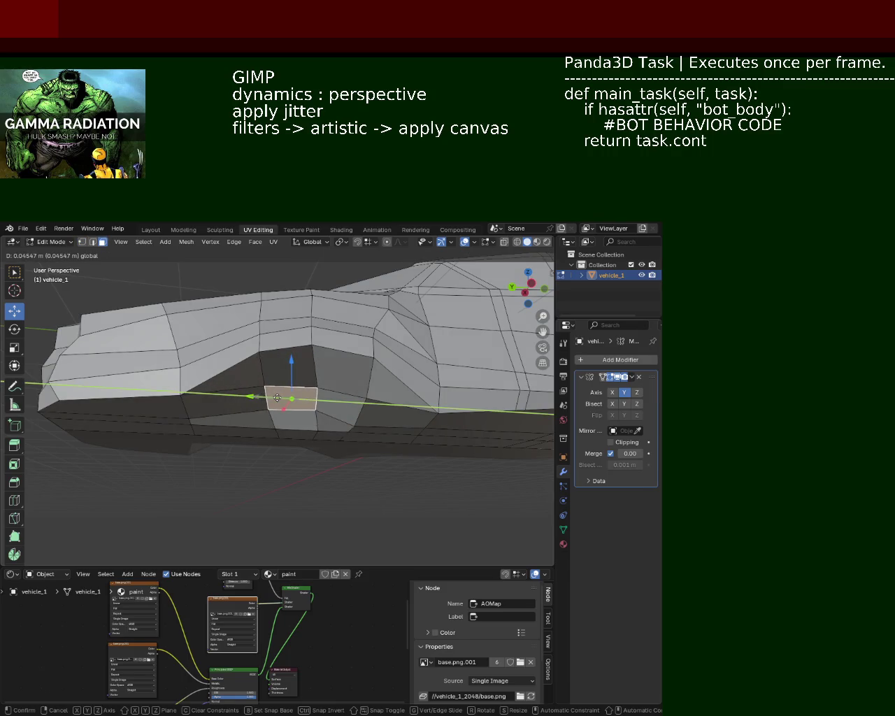
left_click(266, 398)
- Slide the face about 0.116 m along X to reshape the flank
mouse_move(265, 398)
middle_mouse_down()
mouse_move(323, 389)
mouse_move(310, 346)
mouse_move(265, 344)
mouse_move(312, 345)
middle_mouse_up()
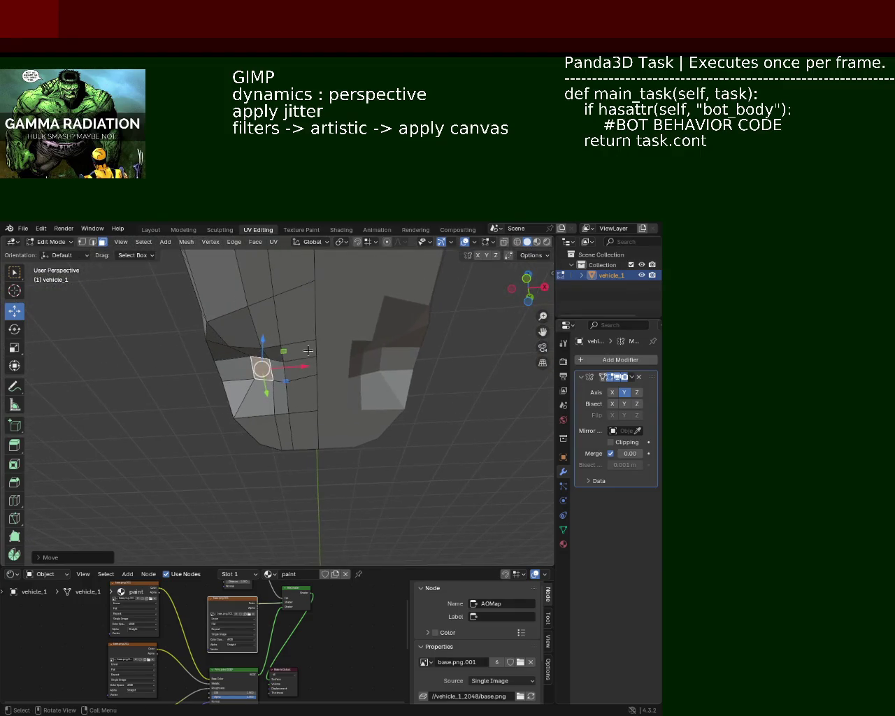
left_click_drag(299, 365, 288, 369)
mouse_move(288, 369)
middle_mouse_down()
mouse_move(336, 270)
mouse_move(330, 292)
middle_mouse_up()
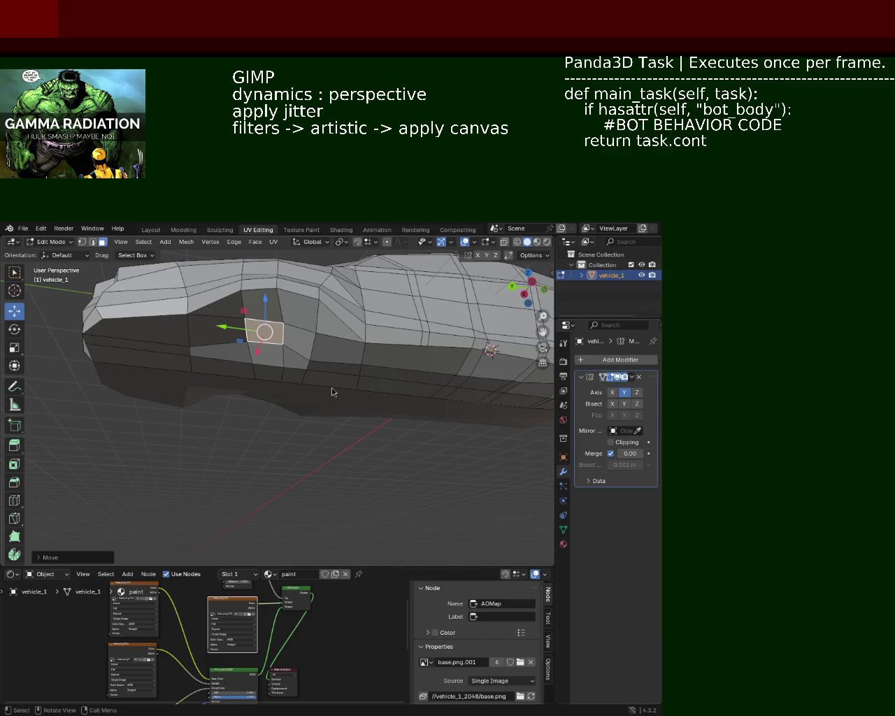
middle_click_drag(456, 329, 330, 350)
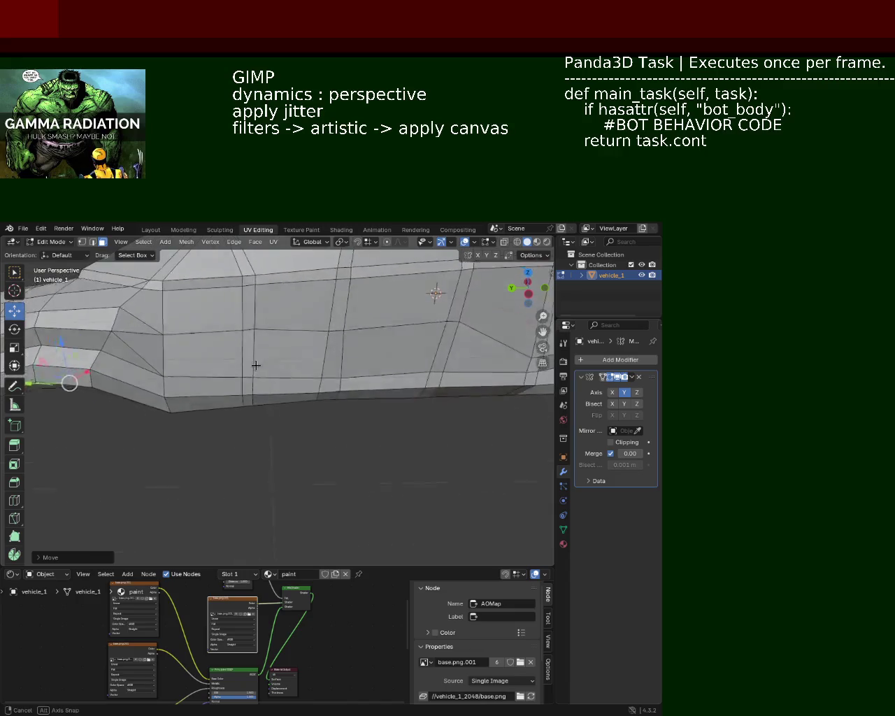
- Raise the bottom vertex of the car side vertically with G Z
key("1")
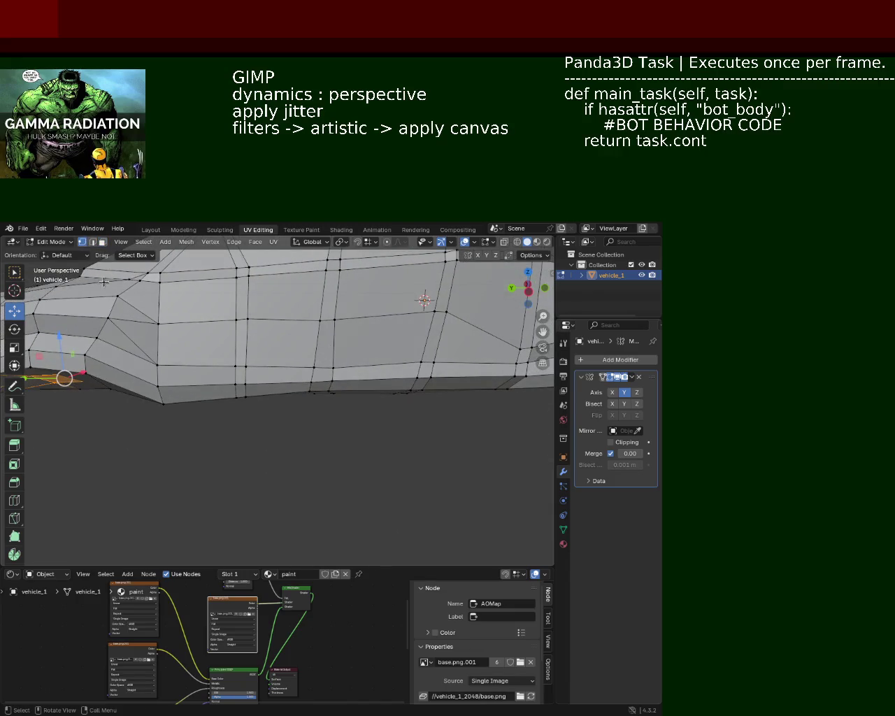
left_click(157, 403)
key("g")
key("z")
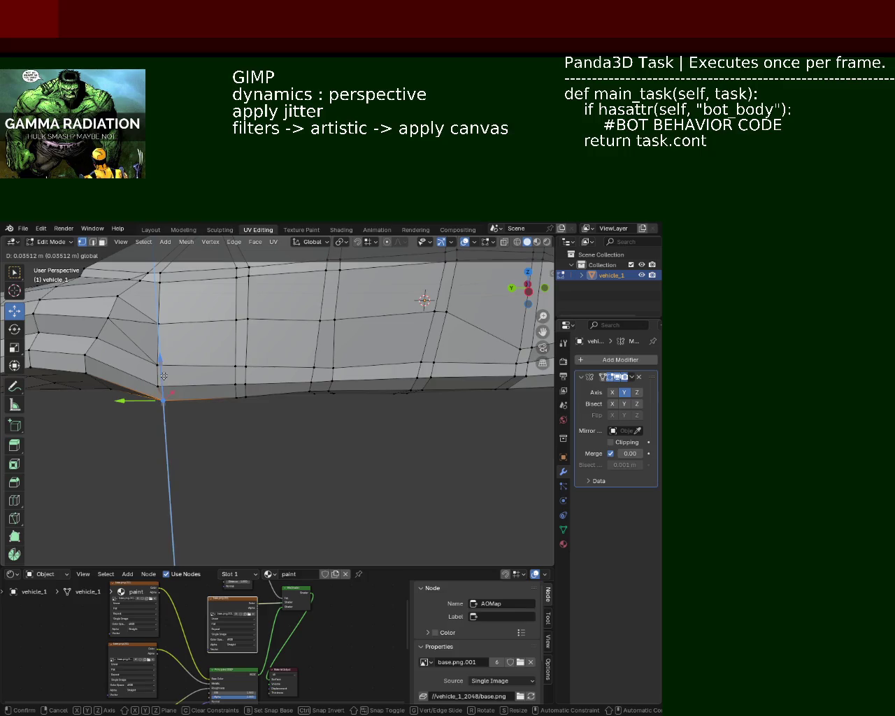
left_click(163, 381)
mouse_move(163, 381)
middle_mouse_down()
mouse_move(234, 349)
mouse_move(244, 392)
middle_mouse_up()
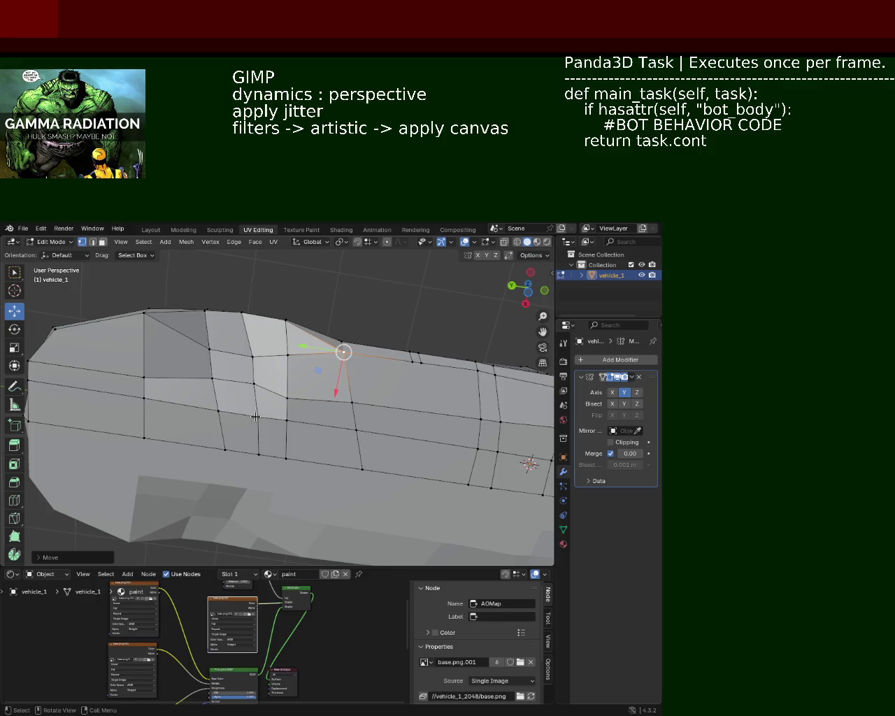
- Delete the face beside the side window, leaving a hole
left_click(103, 242)
left_click(238, 378)
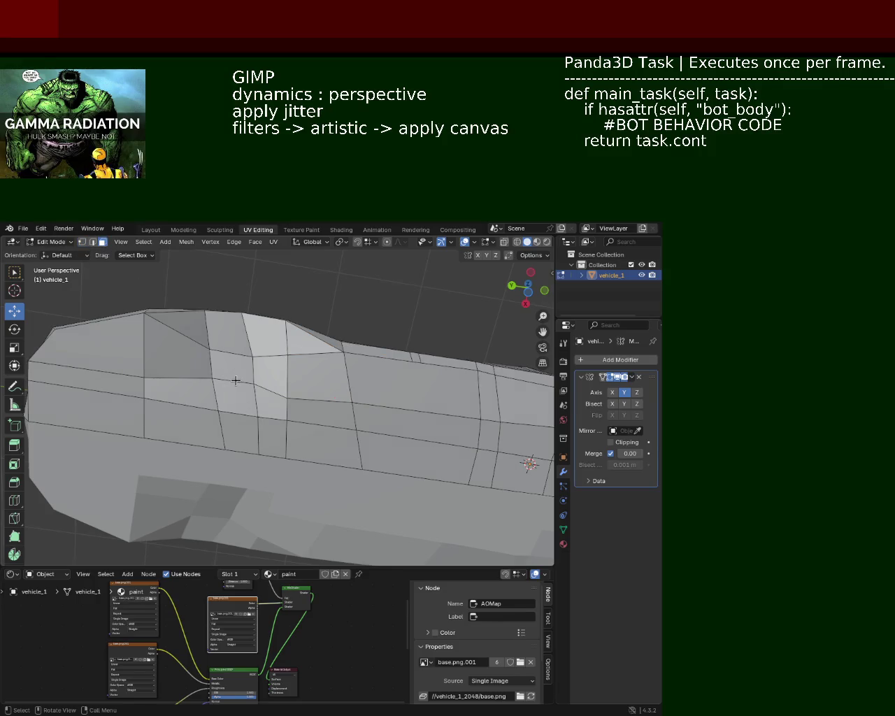
key("x")
left_click(221, 334)
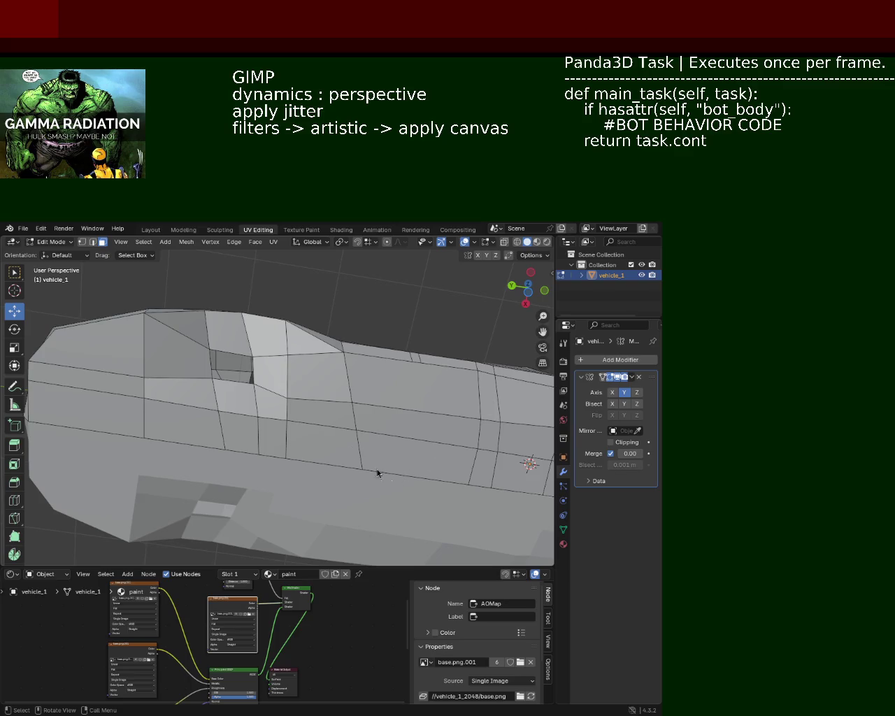
- Select the seven faces around and below the side window
left_click(185, 374)
left_click(225, 331, "shift")
left_click(264, 334, "shift")
left_click(269, 371, "shift")
left_click(265, 406, "shift")
left_click(180, 396, "shift")
left_click(196, 326, "shift")
- Delete the selected faces around the side window
key("x")
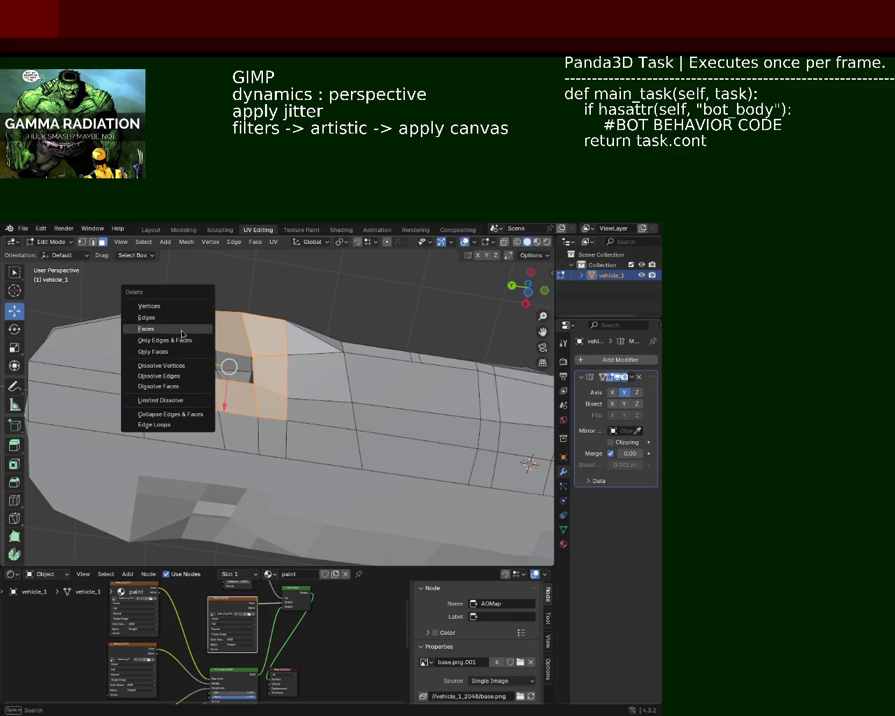
left_click(196, 329)
middle_click_drag(197, 329, 3, 269)
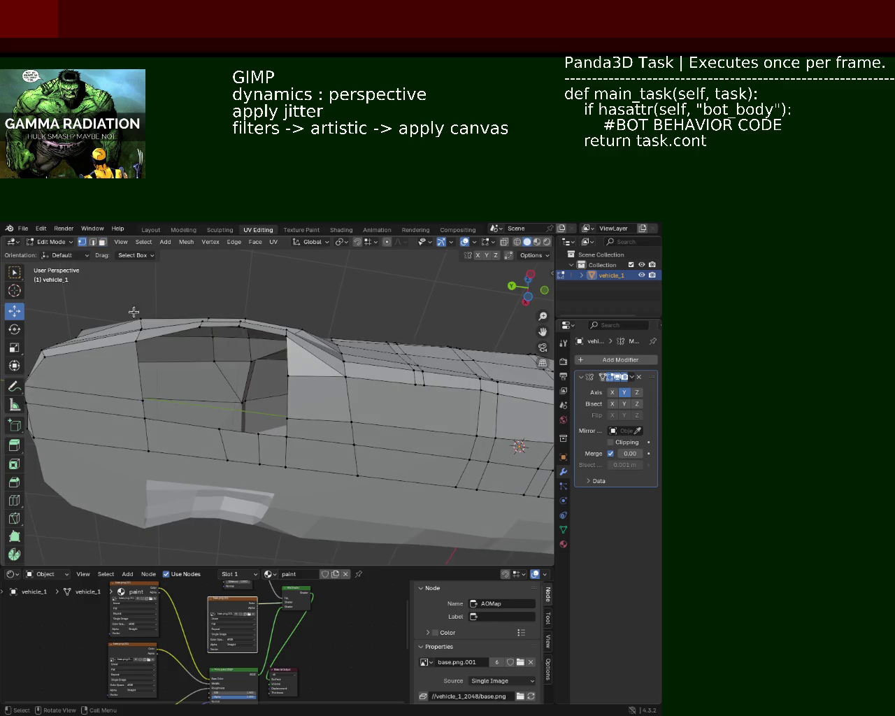
- Select the window opening's border vertices and fill it with one new face
left_click(287, 418, "shift")
left_click(286, 435, "shift")
left_click(259, 434, "shift")
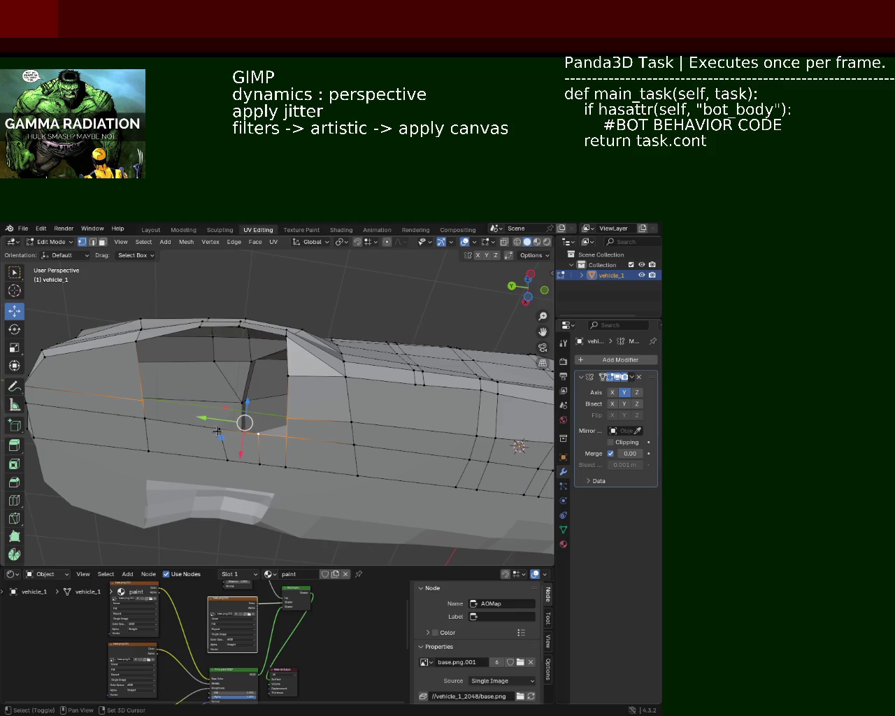
left_click(142, 400)
left_click(136, 344, "shift")
left_click(203, 326, "shift")
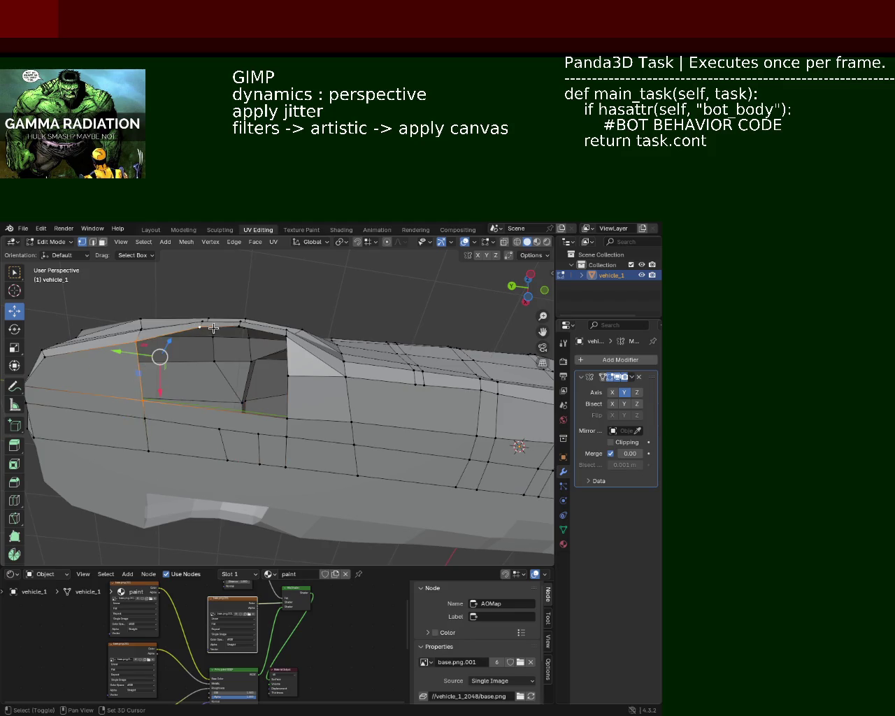
left_click(240, 327, "shift")
left_click(286, 336, "shift")
left_click(287, 375, "shift")
left_click(287, 420, "shift")
key("f")
- Connect two side-panel vertices with a new edge using J
middle_click_drag(55, 364, 295, 376)
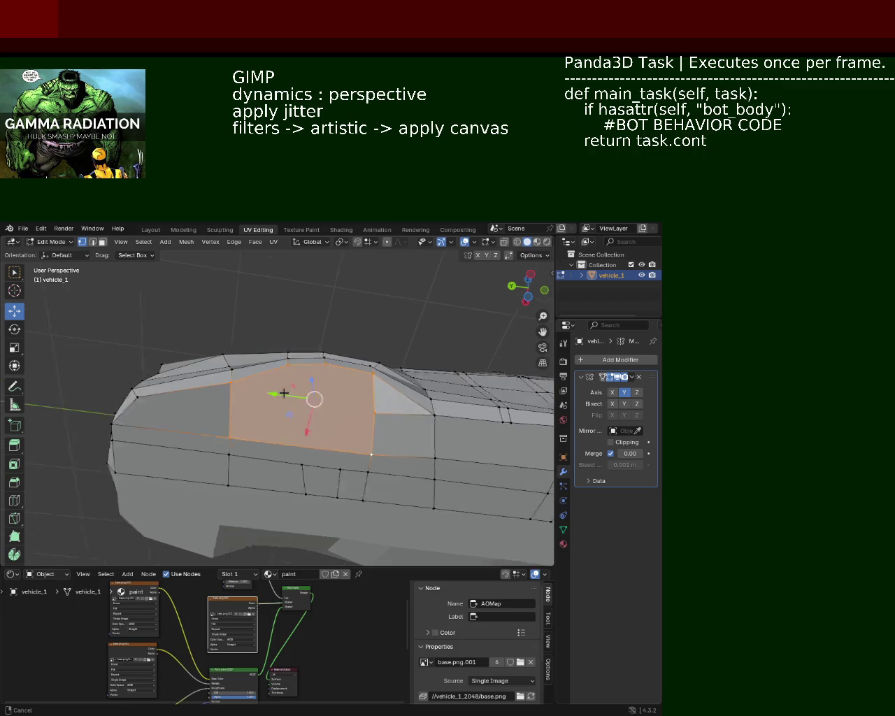
left_click(202, 395)
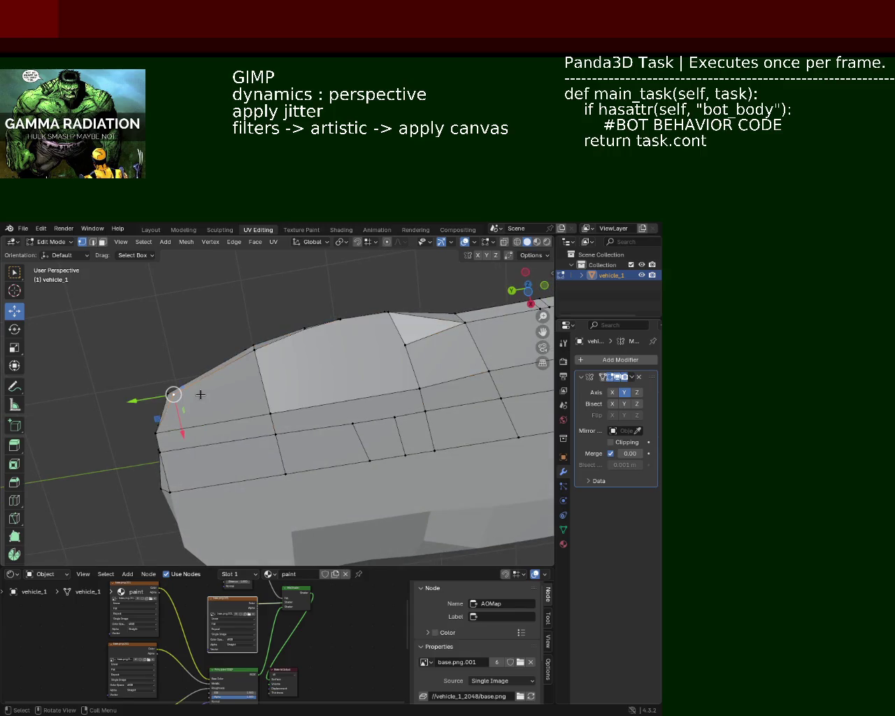
left_click(388, 344)
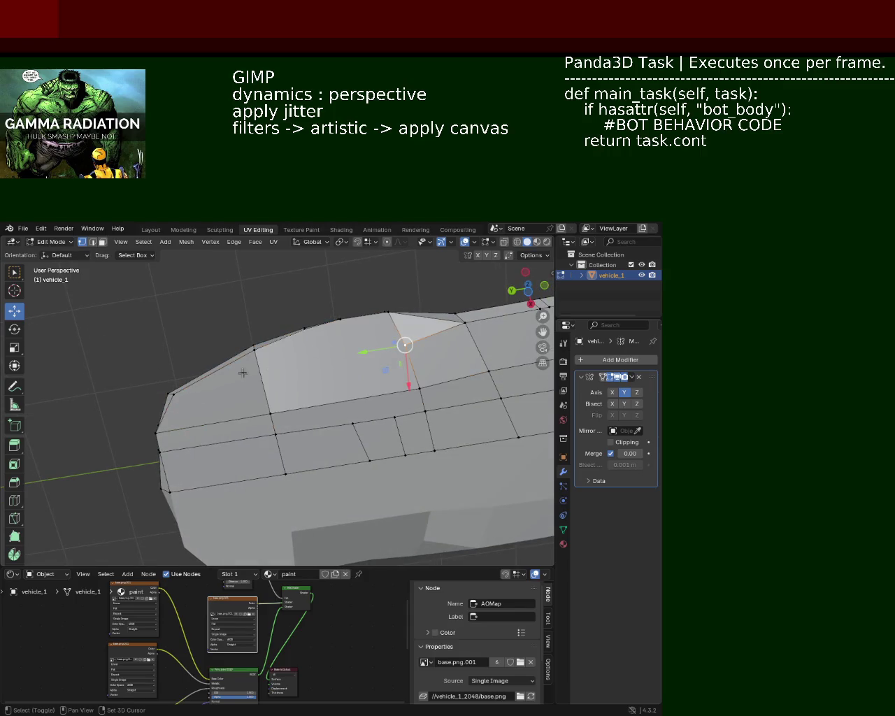
left_click(172, 394, "shift")
key("j")
left_click(172, 394)
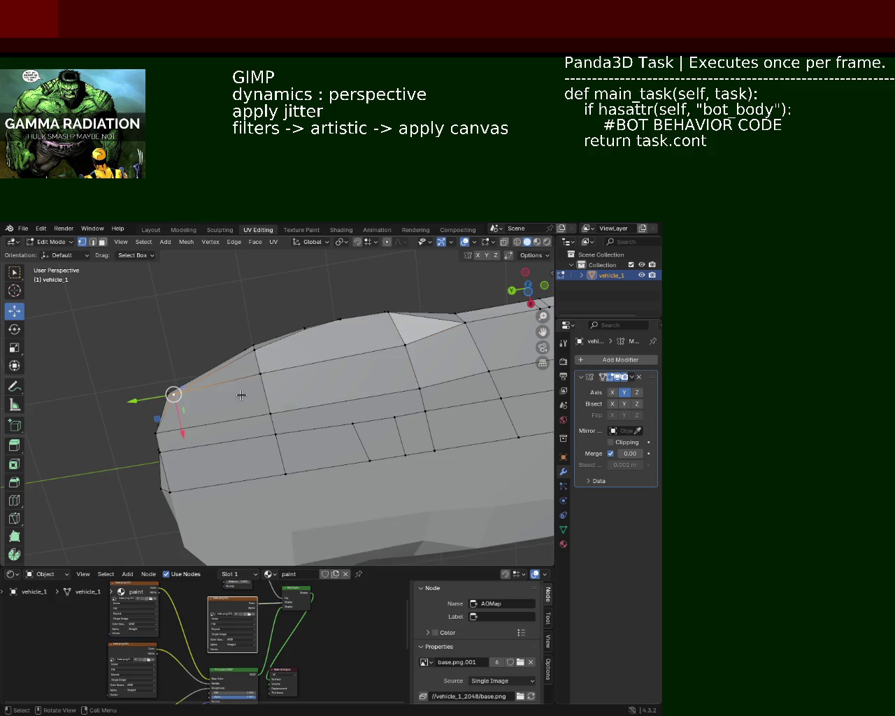
left_click(317, 329)
middle_click_drag(352, 441, 292, 452)
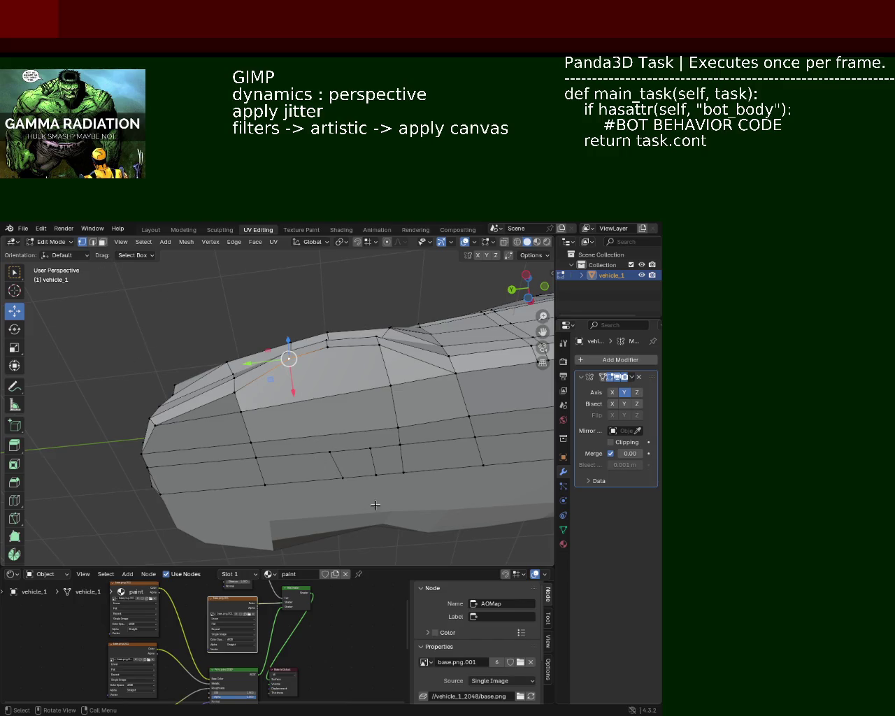
- Dissolve the extra edge on the front side panel
left_click(93, 243)
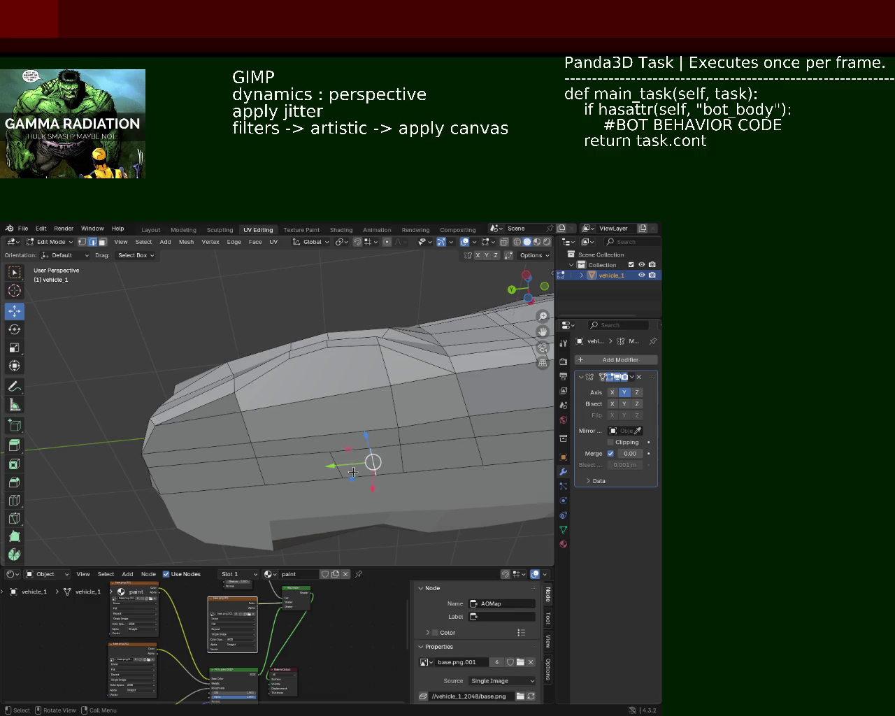
key("x")
left_click(308, 516)
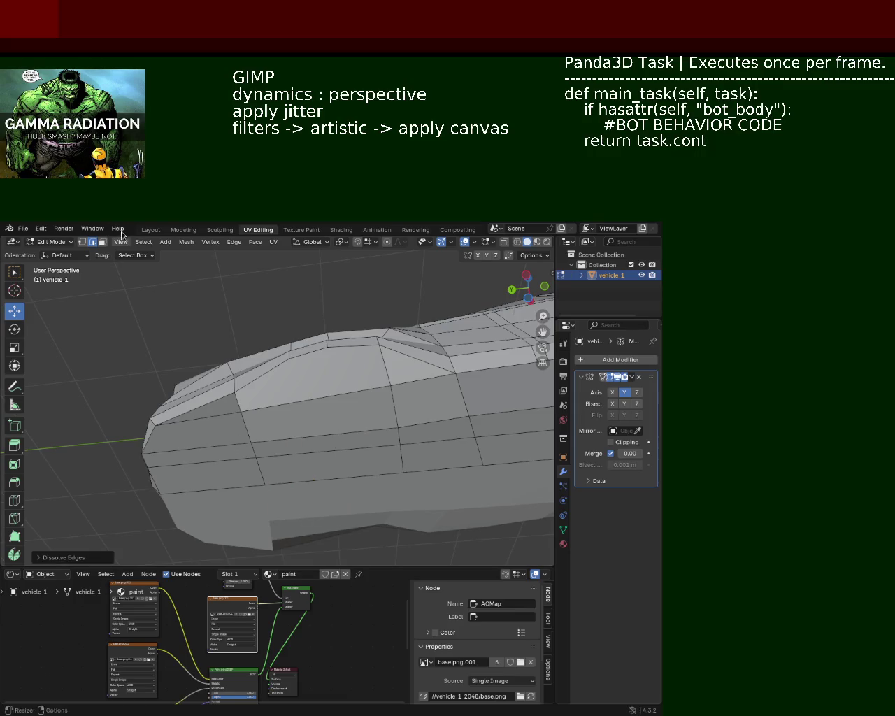
- Select a path of bottom and side-panel vertices, then orbit to inspect the body
key("1")
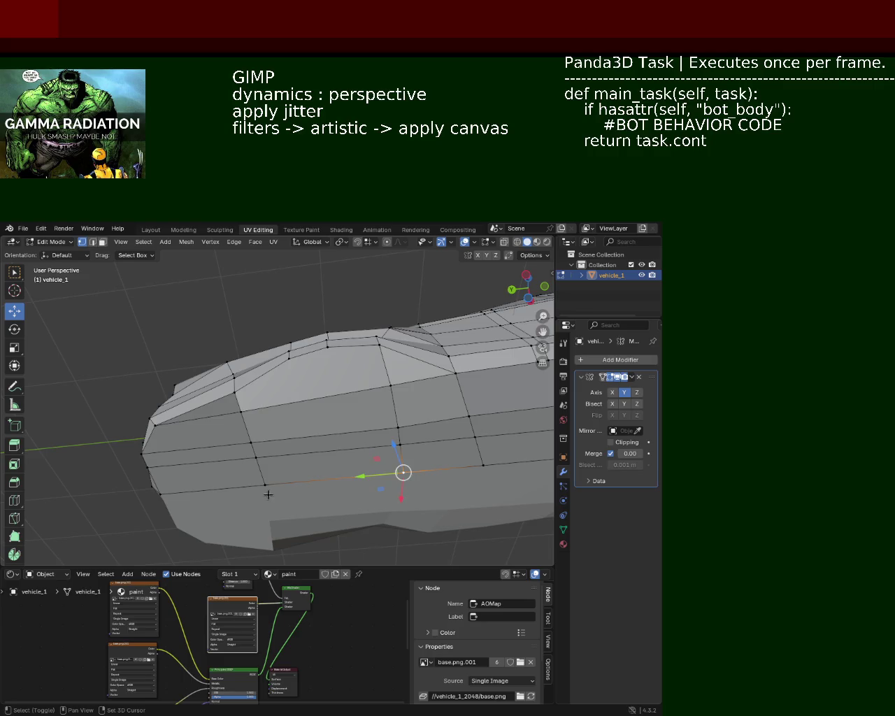
left_click(265, 485, "shift")
left_click(293, 488, "shift")
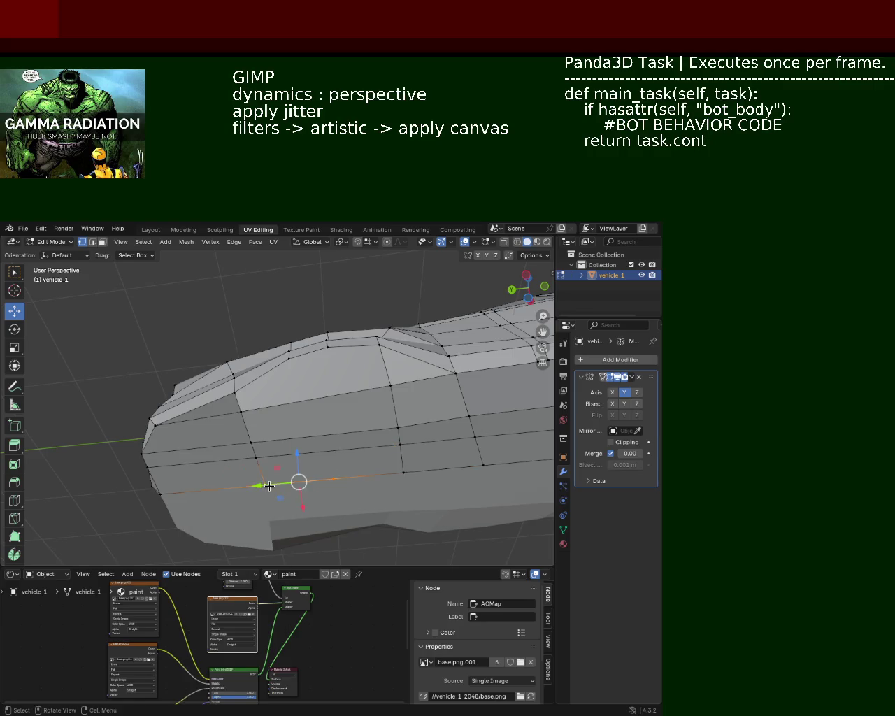
left_click(297, 363, "ctrl")
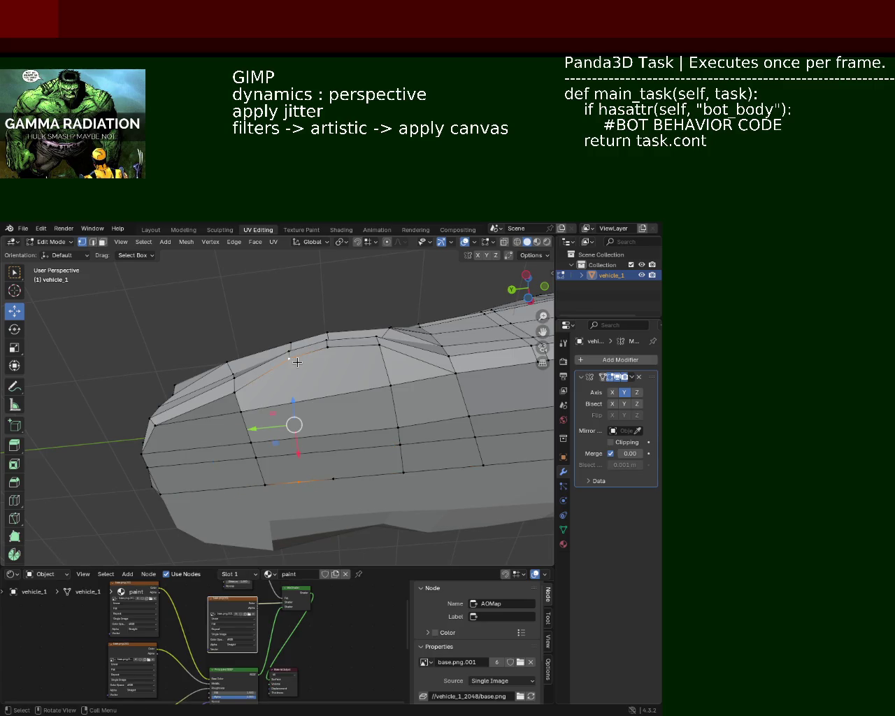
left_click(322, 353)
left_click(328, 415)
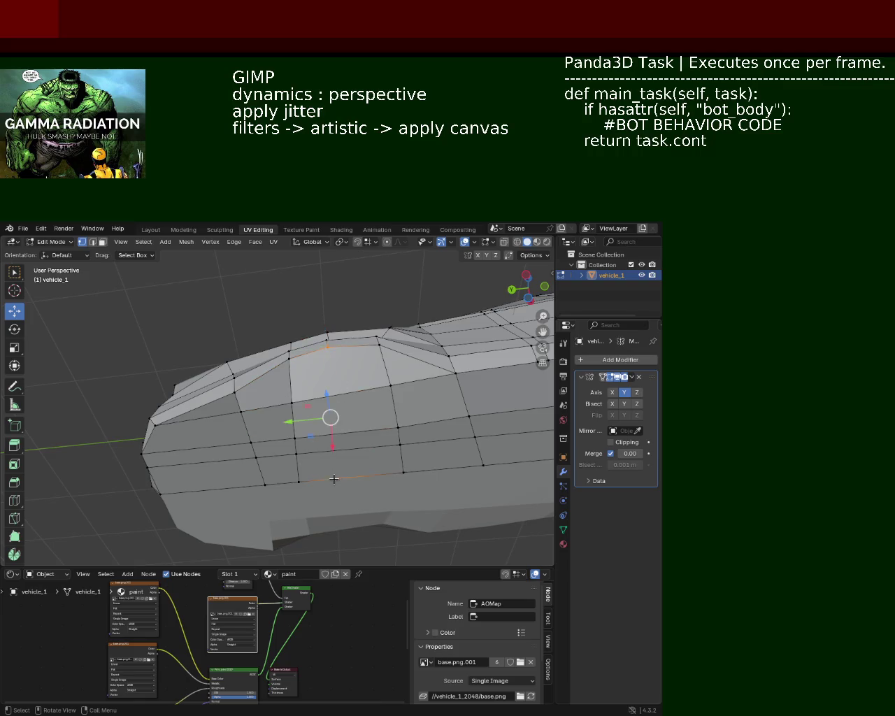
mouse_move(326, 420)
middle_mouse_down()
mouse_move(253, 327)
mouse_move(338, 360)
mouse_move(283, 445)
mouse_move(334, 367)
mouse_move(334, 405)
middle_mouse_up()
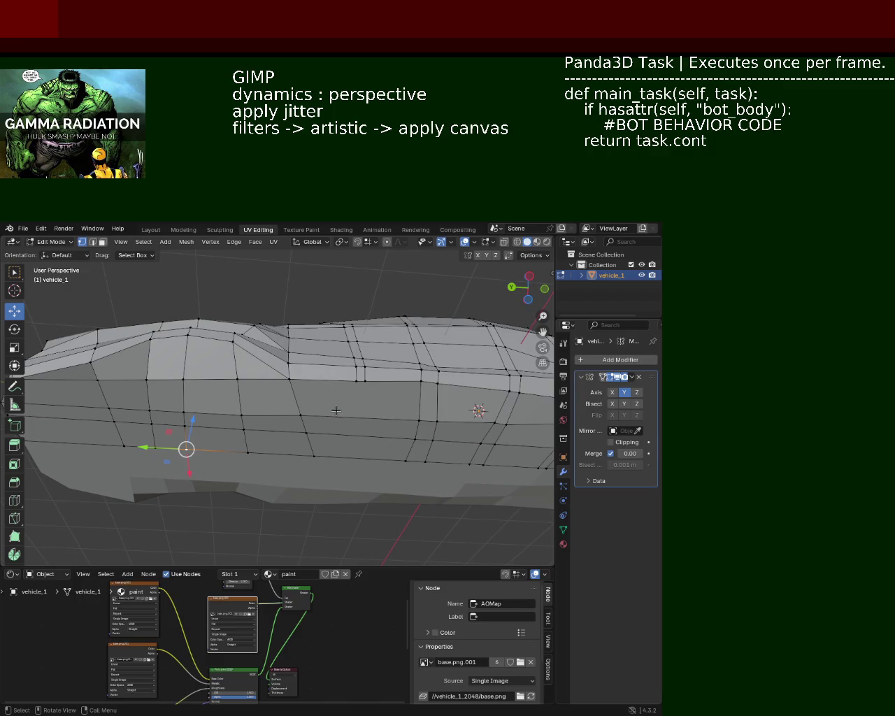
mouse_move(336, 416)
middle_mouse_down()
mouse_move(332, 365)
mouse_move(229, 393)
mouse_move(78, 398)
middle_mouse_up()
scroll(332, 365, "down", 5)
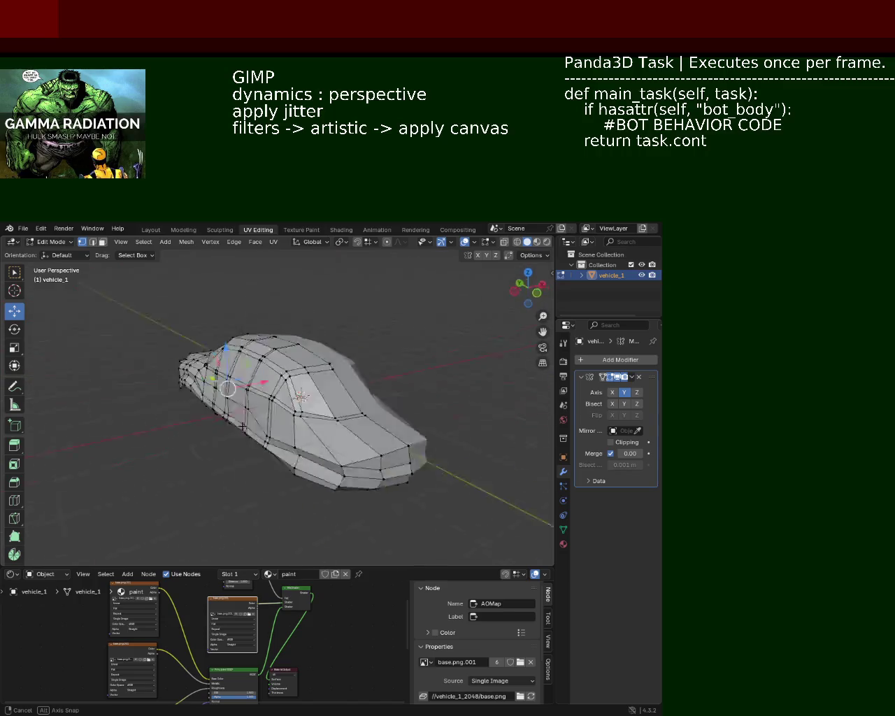
- Pick a vertex on the car body's side and lower it straight down
middle_click_drag(79, 398, 325, 405)
scroll(417, 415, "up", 2)
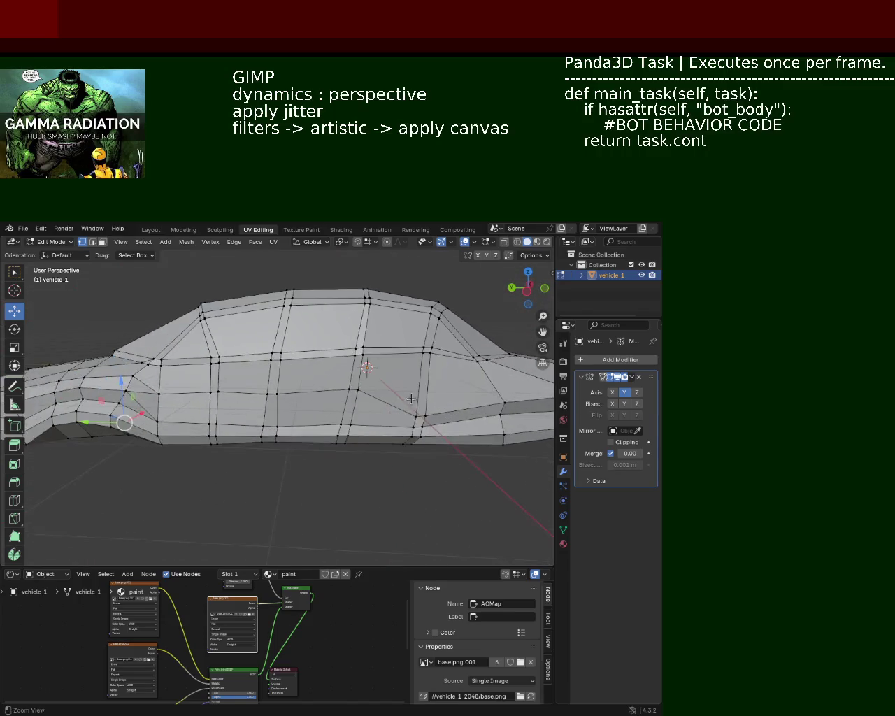
scroll(417, 415, "up", 1)
left_click(384, 420)
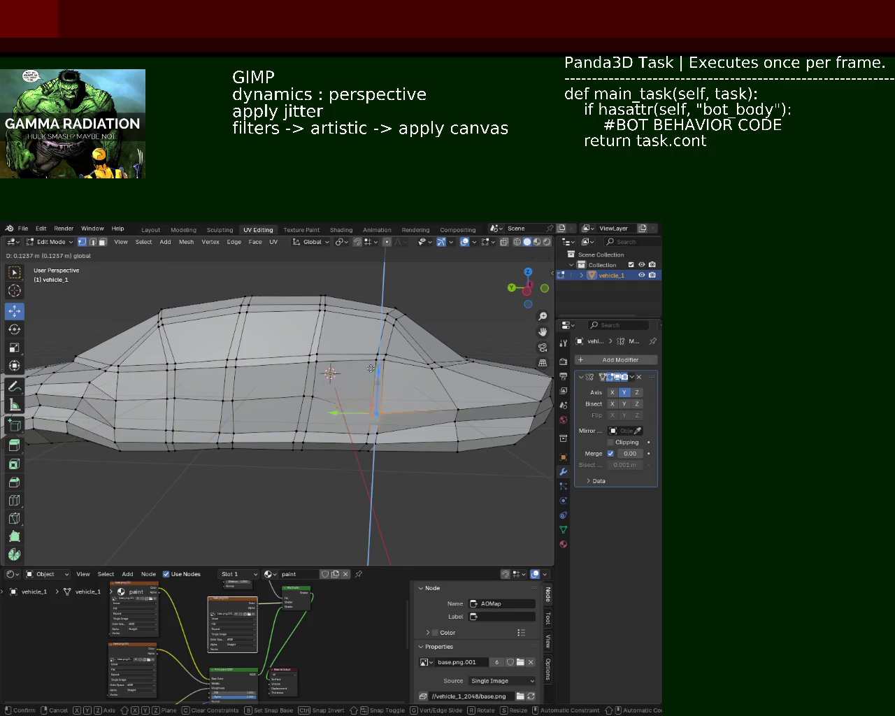
left_click(348, 378)
left_click(306, 397)
left_click_drag(310, 353, 309, 365)
- Reshape the lower side vertices and lower the door waistline vertex slightly
mouse_move(251, 389)
left_mouse_down()
mouse_move(233, 408)
mouse_move(226, 375)
left_mouse_up()
left_click(202, 388)
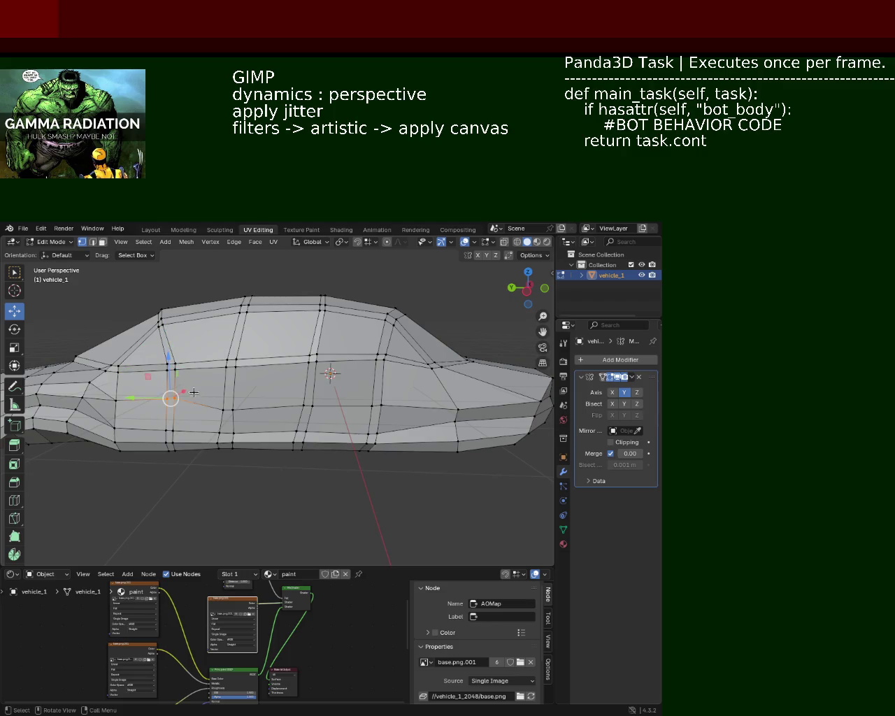
left_click(306, 405)
mouse_move(306, 406)
middle_mouse_down()
mouse_move(367, 405)
mouse_move(372, 428)
middle_mouse_up()
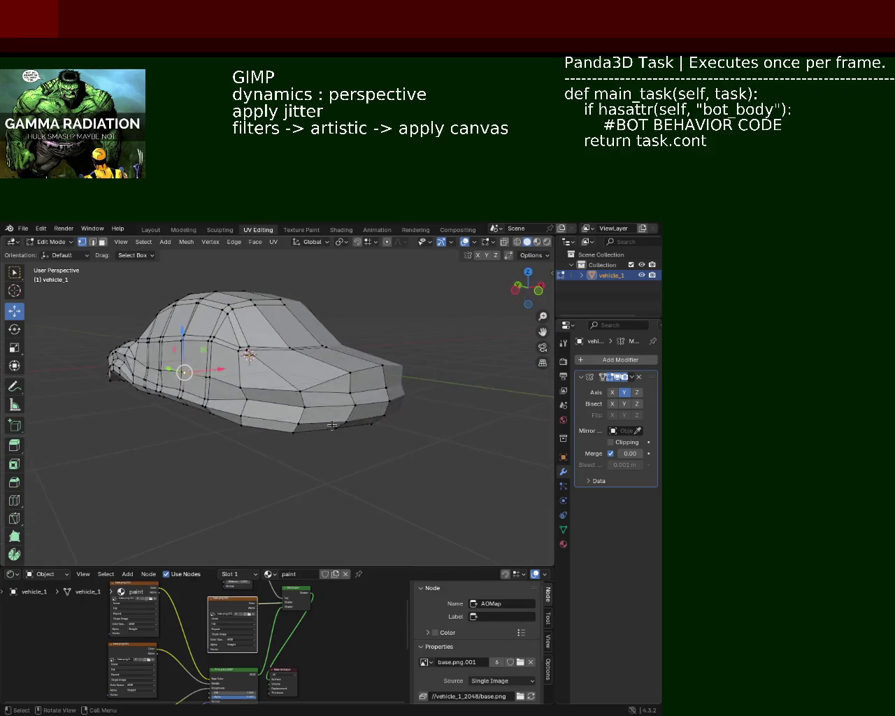
middle_click_drag(372, 428, 467, 455)
scroll(467, 455, "up", 3)
left_click(411, 389)
left_click_drag(410, 390, 399, 347)
left_click(290, 368)
left_click_drag(291, 327, 291, 336)
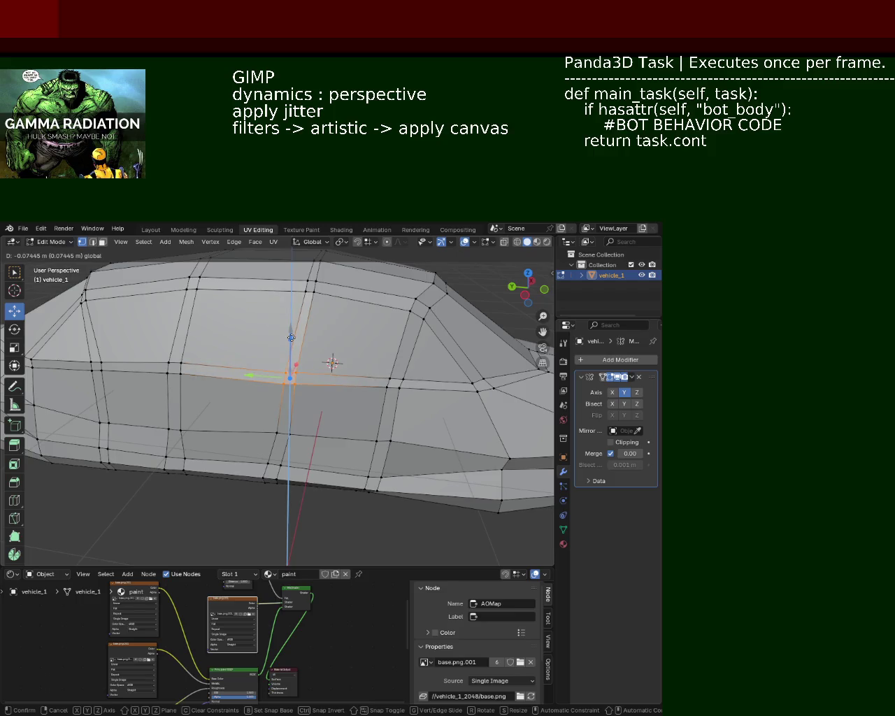
- Box-select and lower a roof vertex, then reposition the side vertices vertically
scroll(310, 350, "down", 5)
mouse_move(310, 350)
middle_mouse_down()
mouse_move(338, 367)
mouse_move(337, 359)
middle_mouse_up()
key("b")
left_click_drag(402, 354, 413, 345)
key("b")
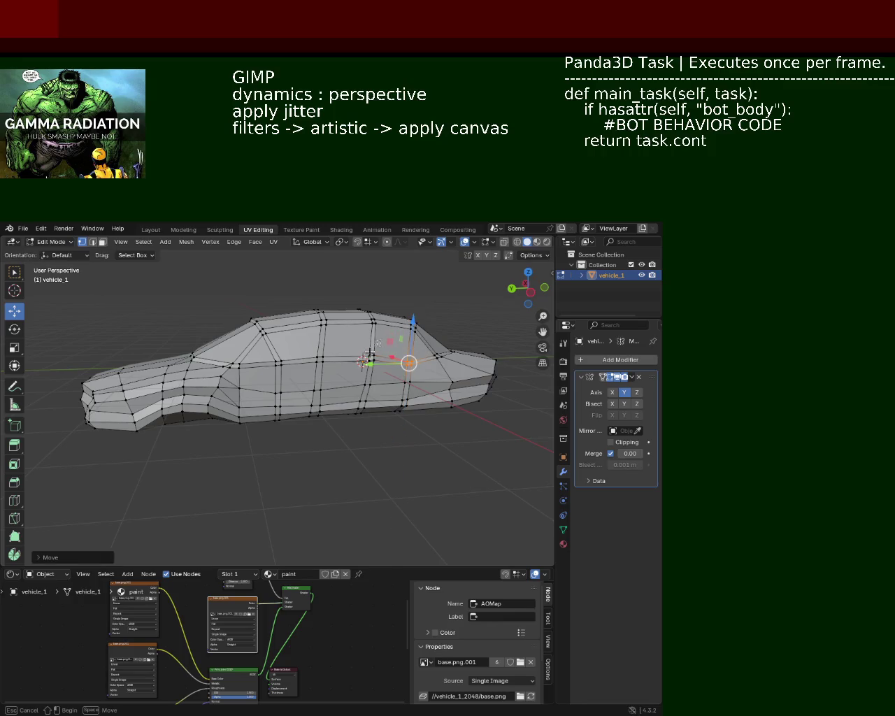
left_click_drag(356, 376, 366, 352)
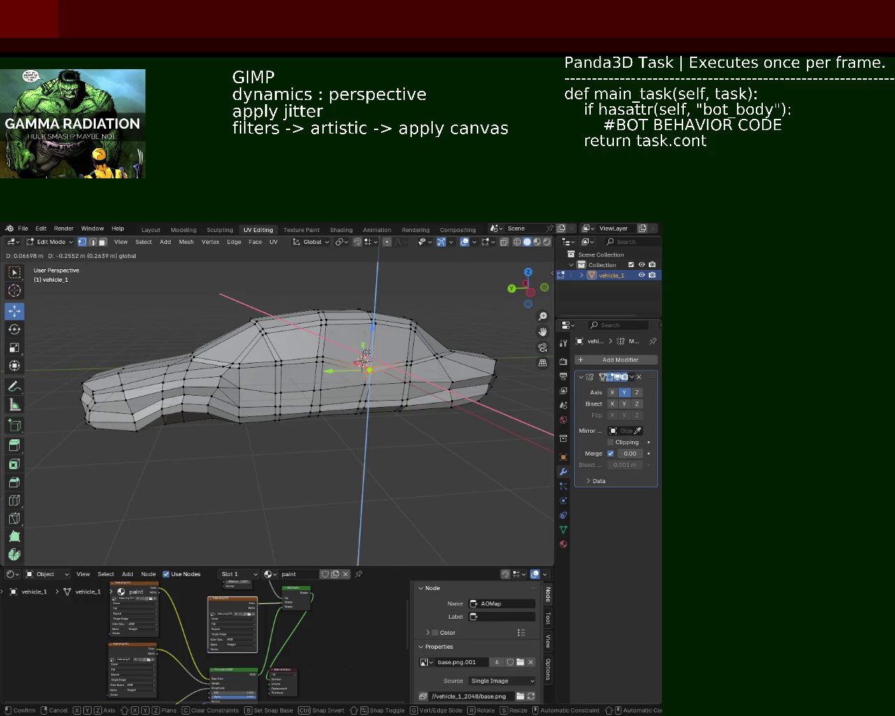
left_click(367, 352)
key("b")
left_click_drag(269, 369, 327, 387)
key("g")
key("z")
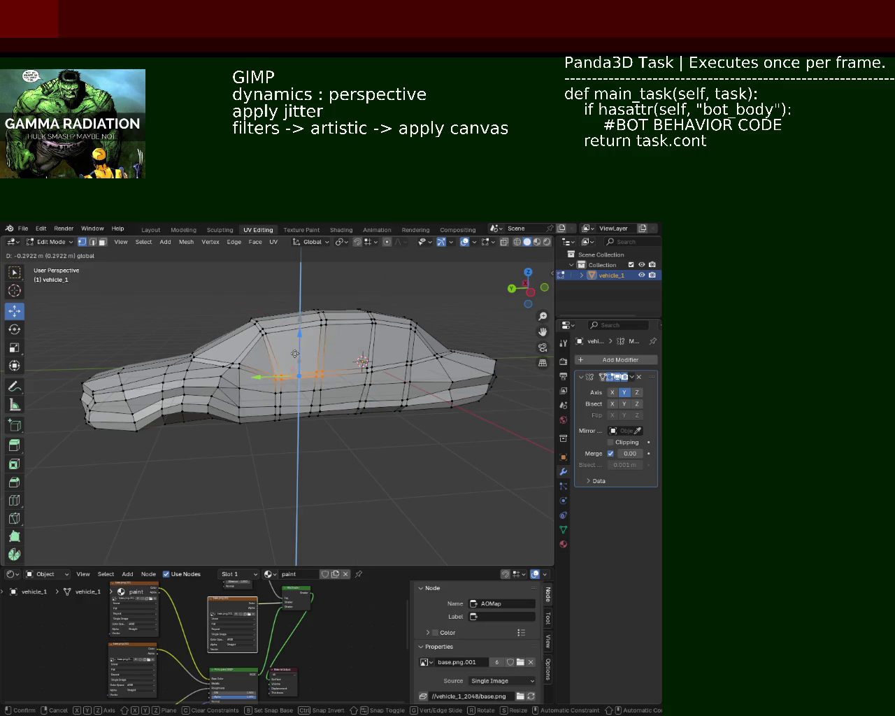
left_click(295, 354)
- Raise two rear roof vertices along the Z axis
left_click_drag(352, 376, 351, 378)
key("g")
key("z")
left_click(374, 353)
key("b")
left_click_drag(396, 348, 408, 374)
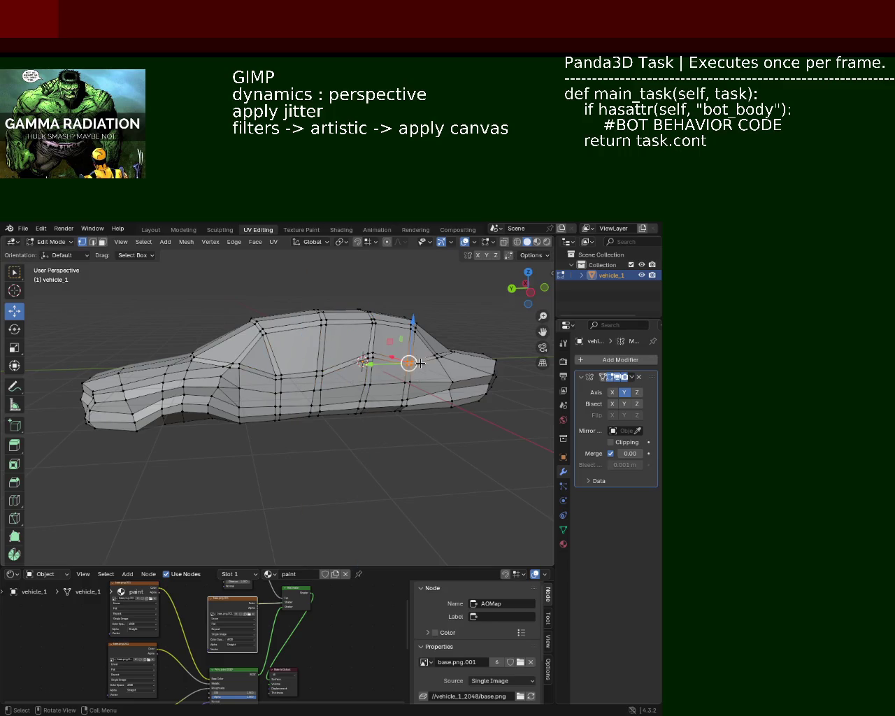
key("g")
key("z")
left_click(413, 329)
- Box-select the vertices around the door and move them along Z
key("b")
mouse_move(264, 364)
left_mouse_down()
mouse_move(312, 394)
mouse_move(339, 387)
left_mouse_up()
key("g")
key("z")
left_click(338, 388)
- Shift a windshield-edge vertex along the car's length
mouse_move(339, 388)
middle_mouse_down()
mouse_move(393, 423)
mouse_move(270, 413)
mouse_move(323, 419)
mouse_move(252, 432)
mouse_move(355, 422)
mouse_move(294, 426)
middle_mouse_up()
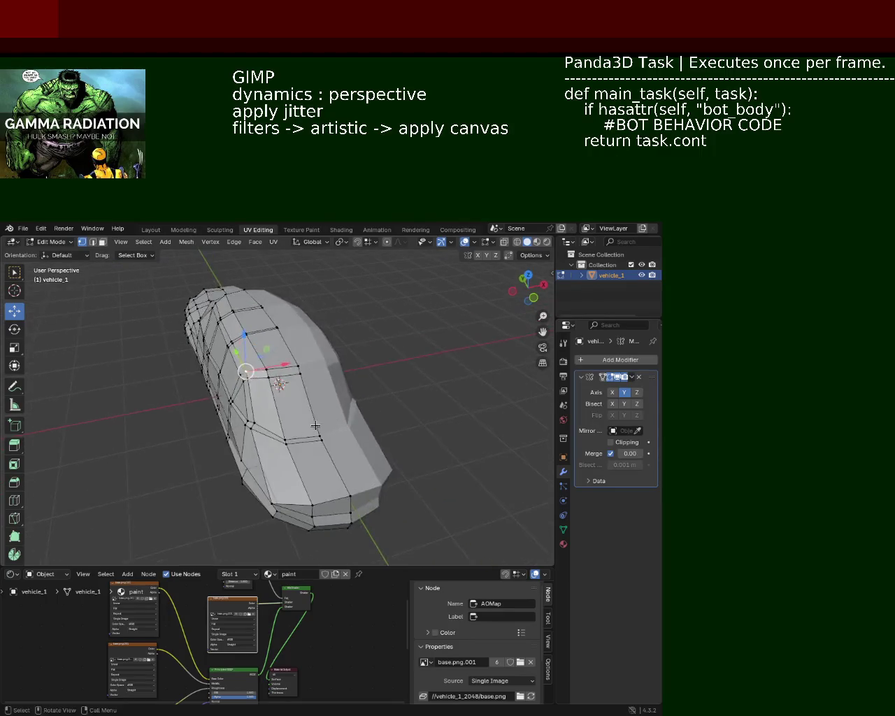
scroll(293, 426, "up", 3)
left_click(237, 444)
left_click_drag(278, 432, 274, 434)
middle_click_drag(296, 430, 321, 403)
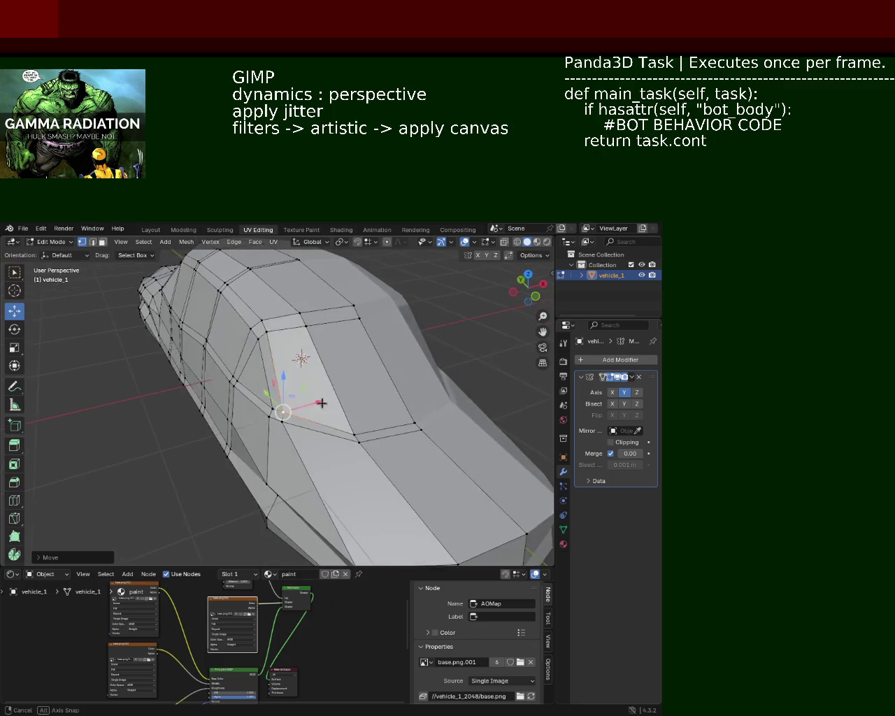
- Orbit around the car to check the body shape and save vehicle_1.blend
mouse_move(263, 400)
middle_mouse_down()
mouse_move(243, 413)
mouse_move(134, 366)
middle_mouse_up()
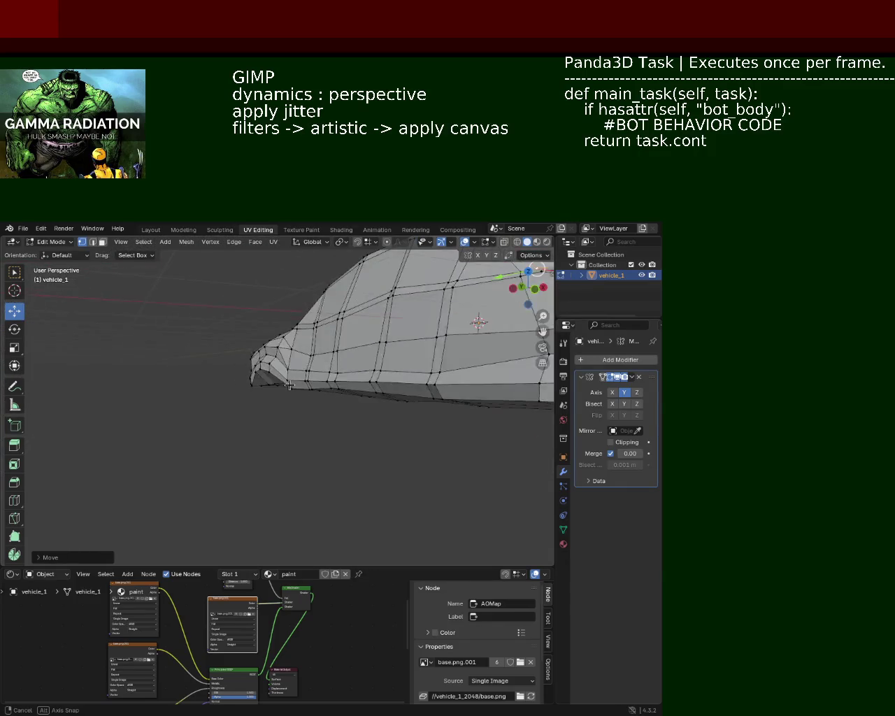
middle_click_drag(134, 366, 353, 415)
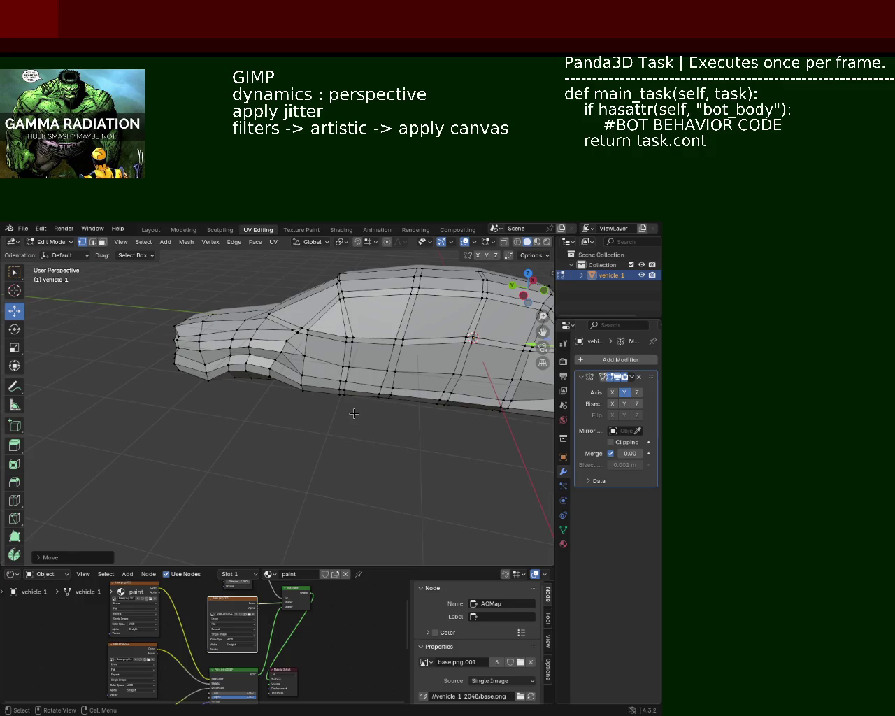
middle_click_drag(347, 411, 299, 330)
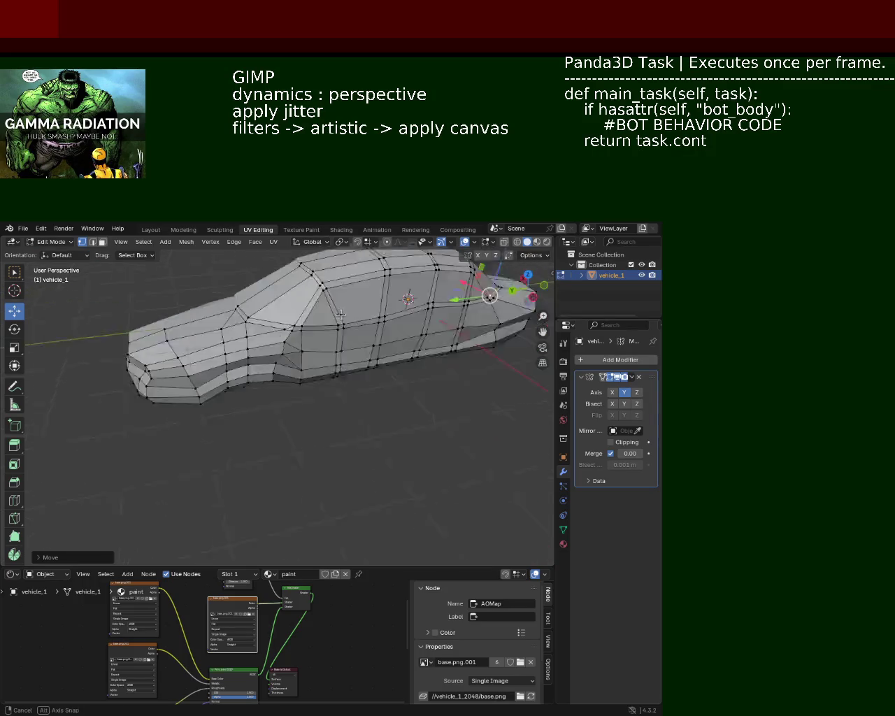
mouse_move(299, 331)
middle_mouse_down()
mouse_move(200, 324)
mouse_move(266, 434)
middle_mouse_up()
scroll(315, 459, "up", 5)
scroll(333, 455, "down", 2)
middle_click_drag(332, 455, 333, 388)
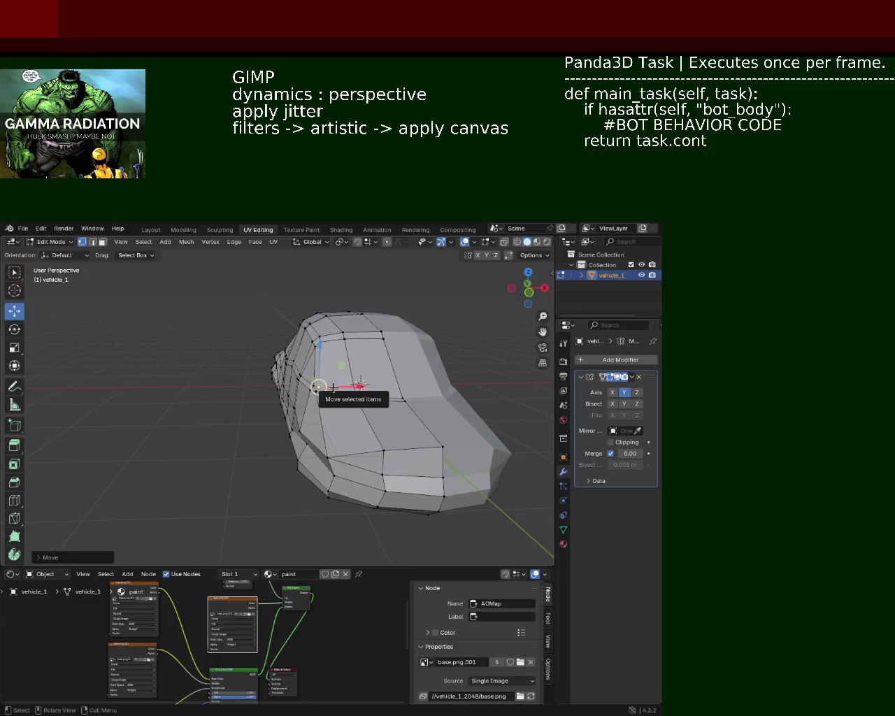
key("ctrl+s")
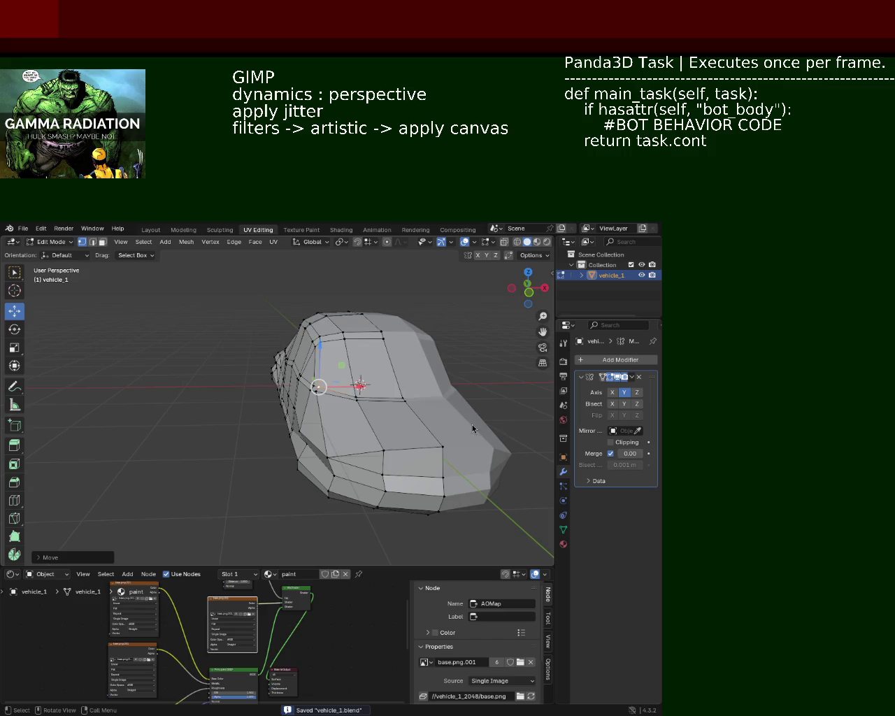
- Lower an edge on the car body slightly, then select the whole mesh
scroll(351, 486, "up", 3)
scroll(343, 427, "down", 3)
mouse_move(350, 405)
middle_mouse_down()
mouse_move(333, 392)
mouse_move(290, 384)
middle_mouse_up()
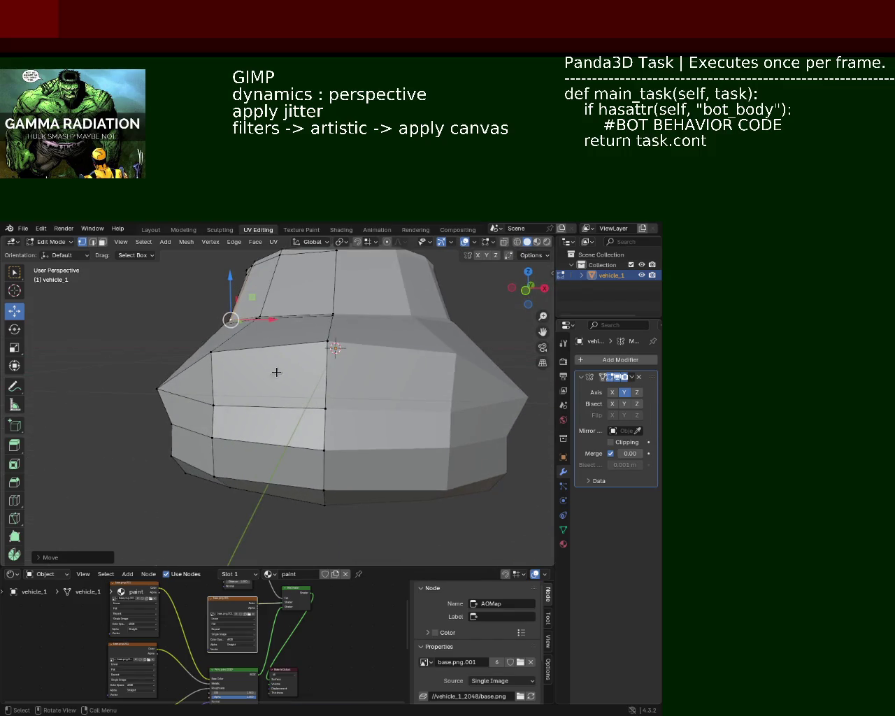
middle_click_drag(275, 372, 292, 378)
mouse_move(414, 406)
middle_mouse_down()
mouse_move(302, 368)
mouse_move(362, 374)
middle_mouse_up()
left_click_drag(387, 332, 388, 343)
mouse_move(386, 359)
middle_mouse_down()
mouse_move(365, 446)
mouse_move(274, 399)
mouse_move(337, 407)
mouse_move(289, 400)
mouse_move(280, 379)
mouse_move(292, 377)
middle_mouse_up()
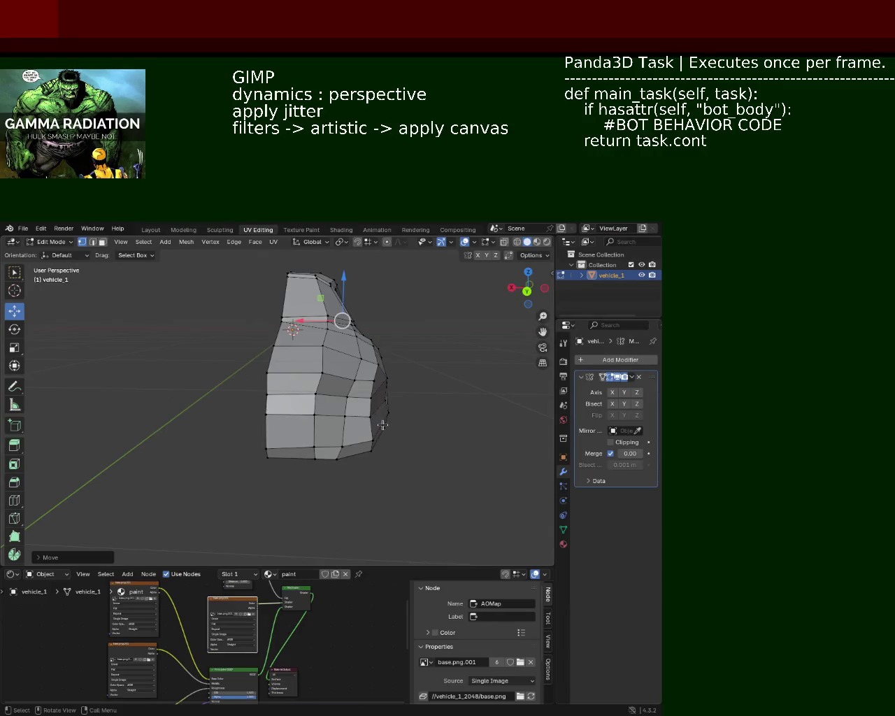
mouse_move(383, 431)
middle_mouse_down()
mouse_move(246, 387)
mouse_move(169, 390)
middle_mouse_up()
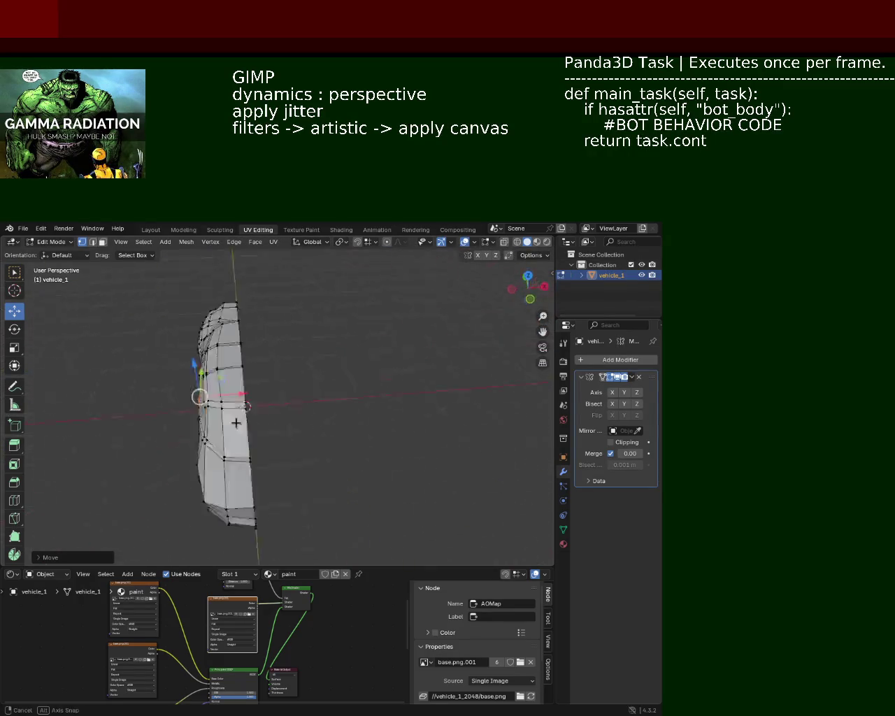
mouse_move(169, 390)
middle_mouse_down()
mouse_move(377, 403)
mouse_move(487, 396)
middle_mouse_up()
key("a")
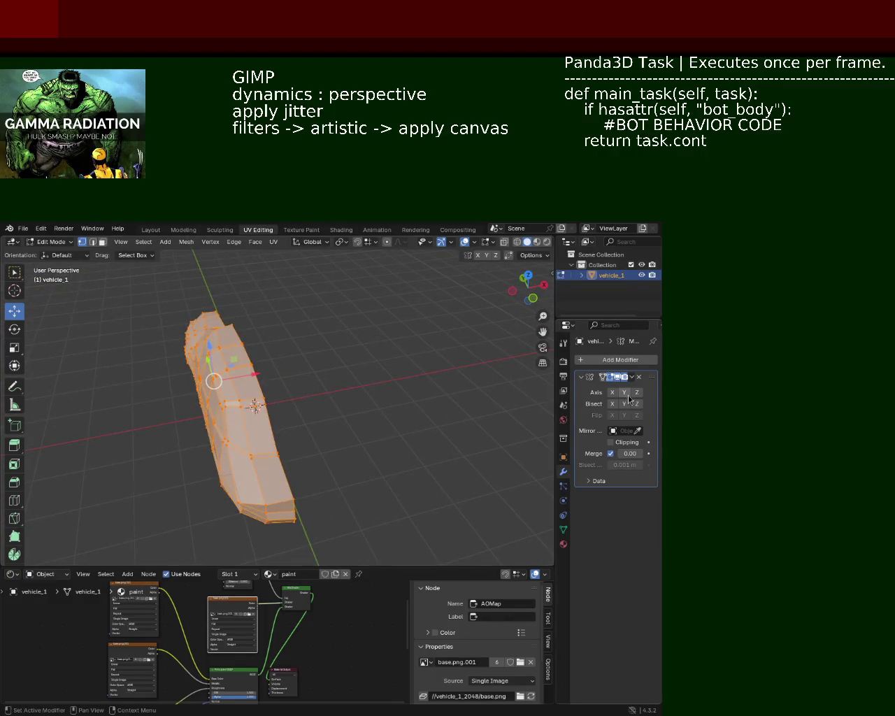
- Leave Edit Mode and enable Y and Z mirroring to preview the mirrored car
key("Tab")
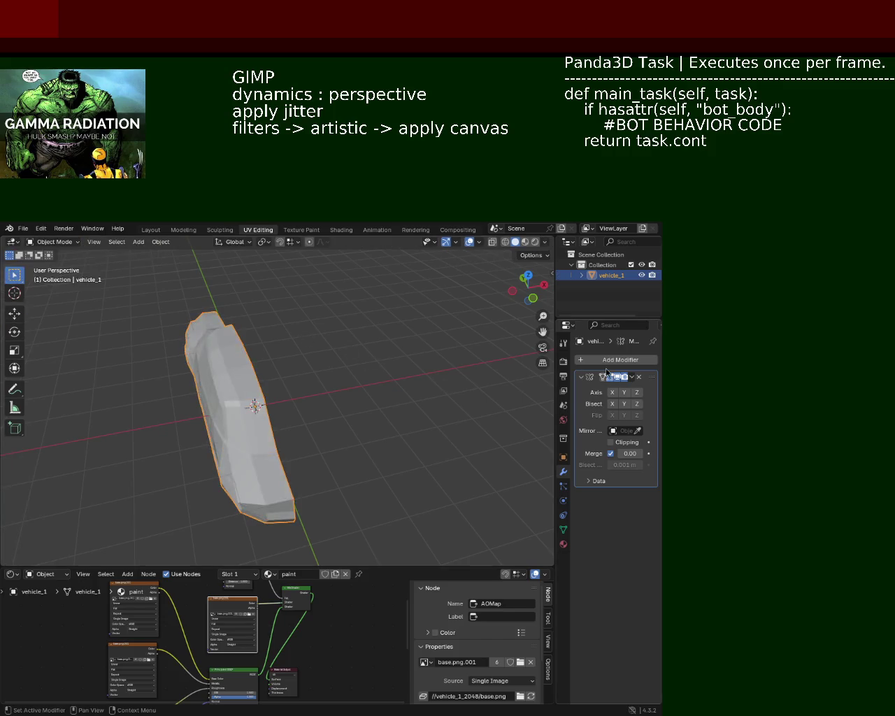
left_click(624, 392)
left_click(636, 392)
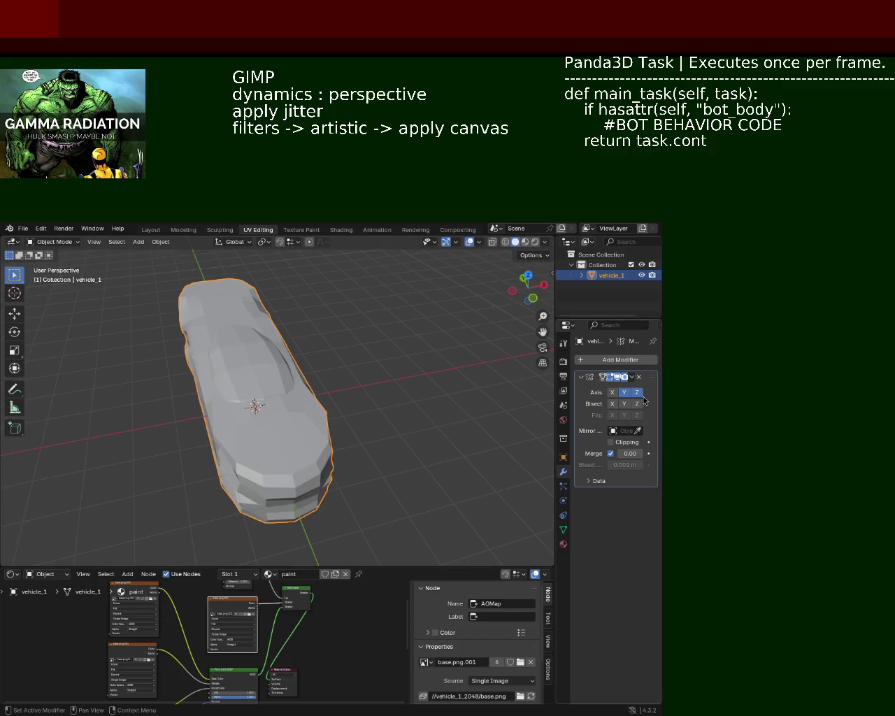
middle_click_drag(490, 392, 344, 402)
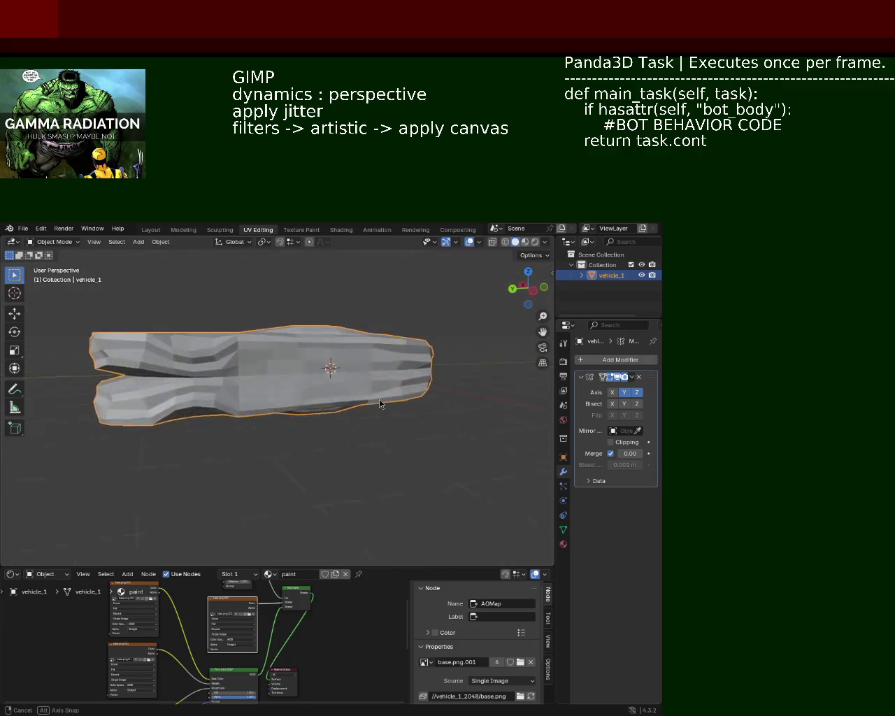
middle_click_drag(344, 402, 332, 396)
- Try X mirroring and Y bisect, then return the Mirror modifier to Y only
left_click(641, 394)
left_click(612, 394)
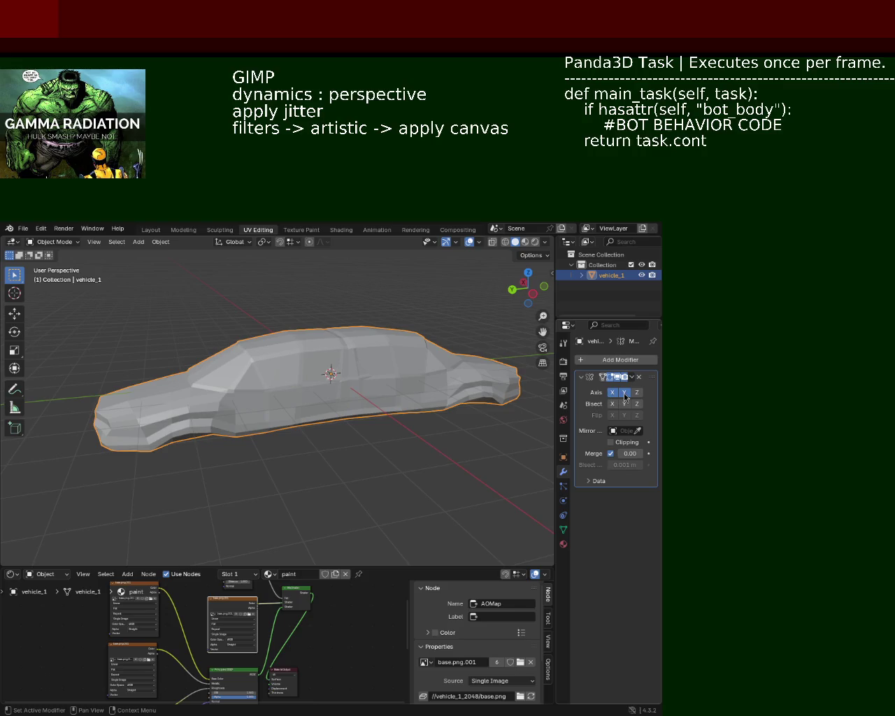
left_click(625, 393)
middle_click_drag(413, 436, 310, 378)
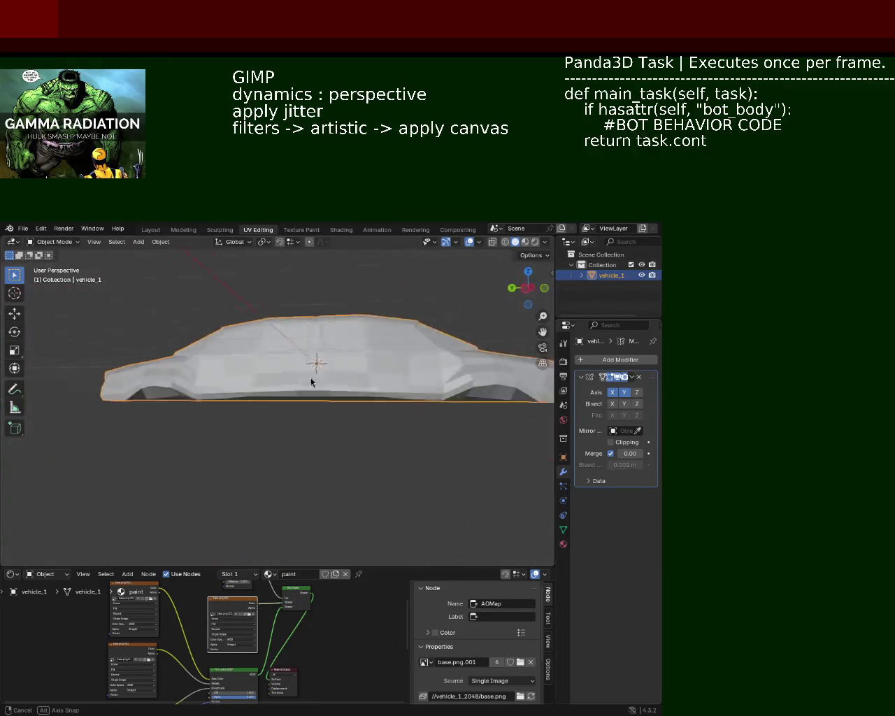
left_click(614, 393)
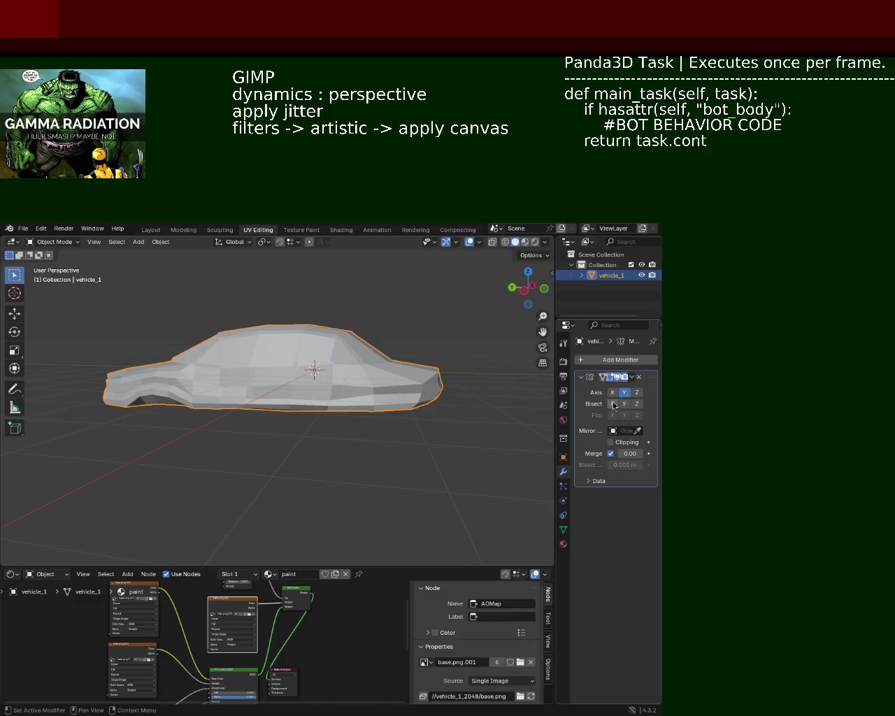
left_click(622, 405)
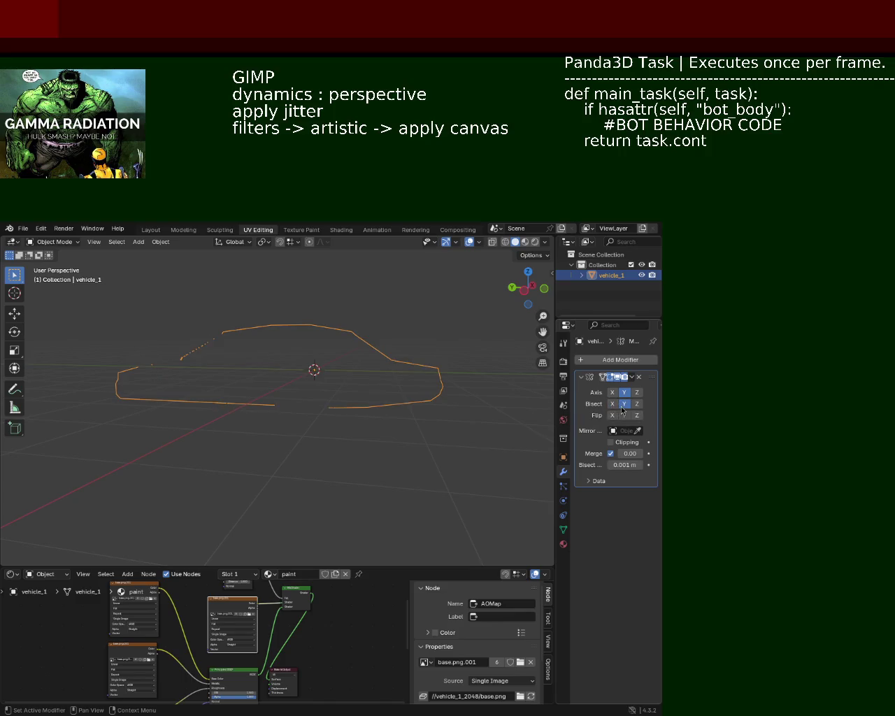
left_click_drag(622, 404, 613, 404)
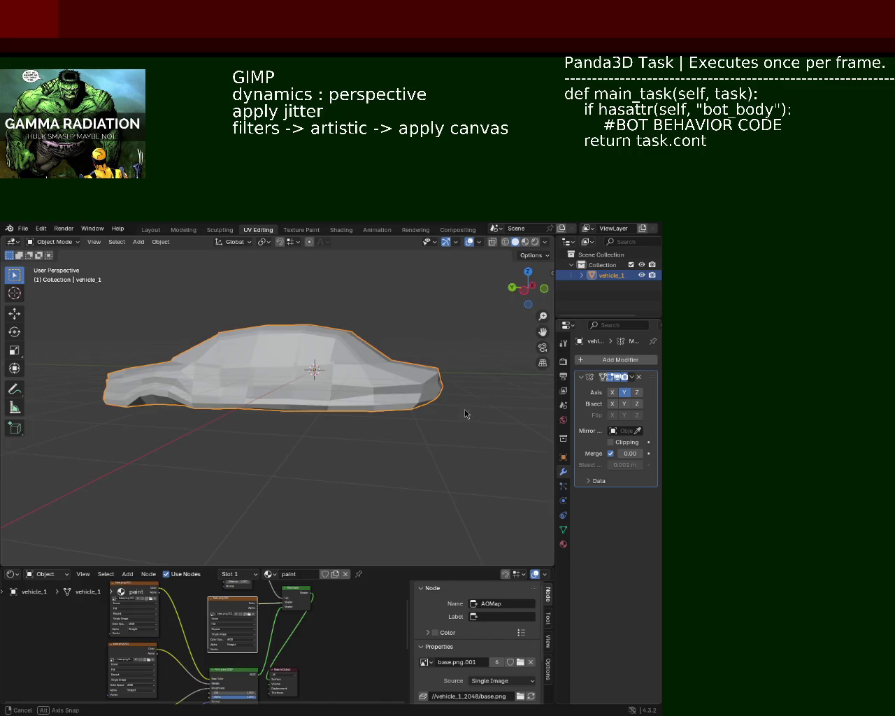
middle_click_drag(470, 404, 585, 406)
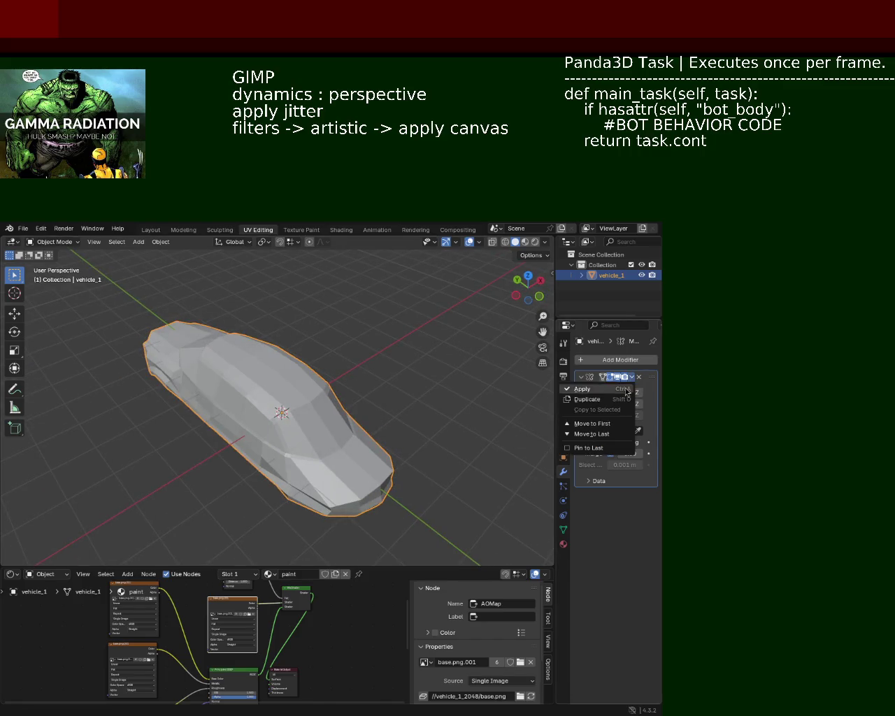
- Apply the Mirror modifier and enter Edit Mode with the whole mesh selected
left_click(605, 391)
key("Tab")
middle_click_drag(372, 410, 300, 413)
key("alt+a")
key("a")
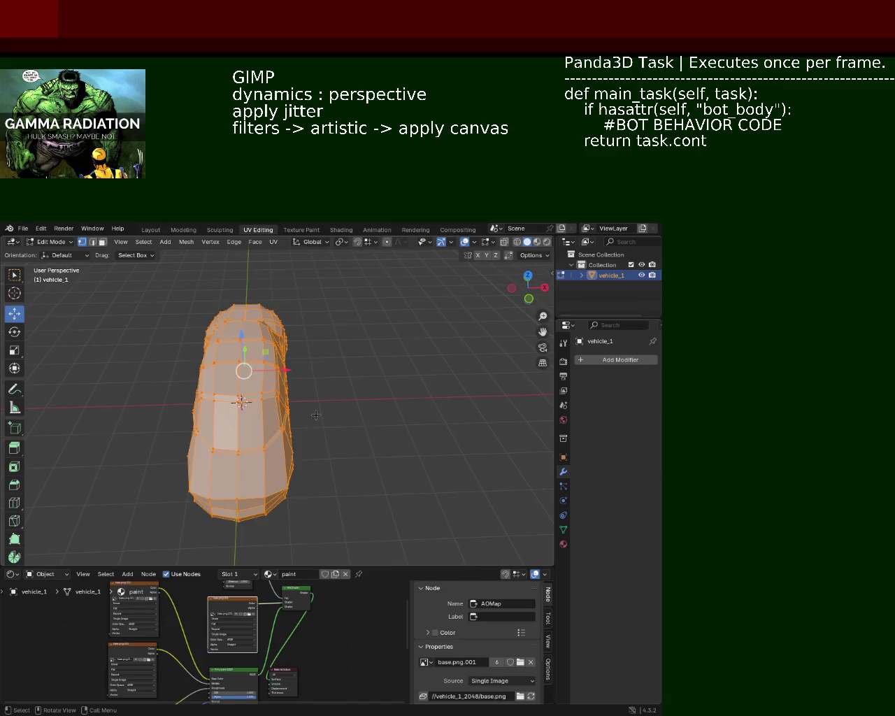
key("alt+a")
key("a")
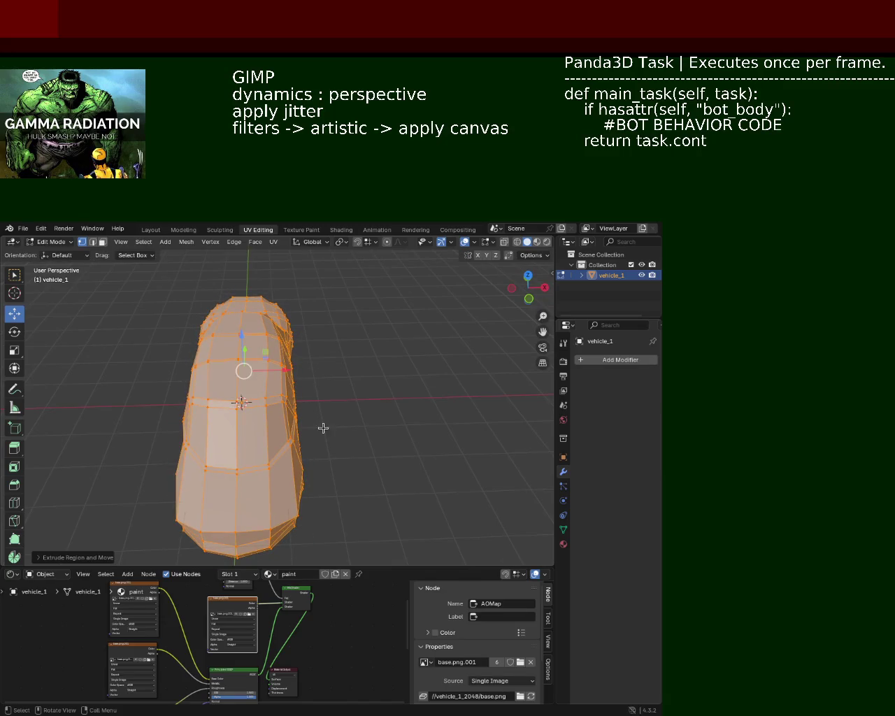
key("g")
key("z")
key("z")
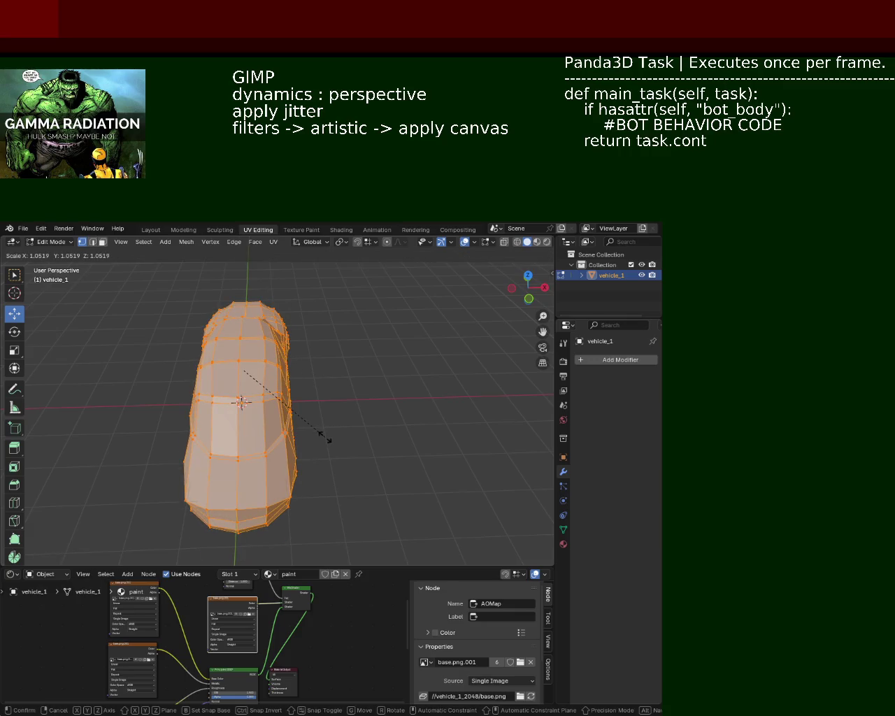
key("Escape")
- Switch the viewport shading to Wireframe
middle_click_drag(326, 434, 336, 409)
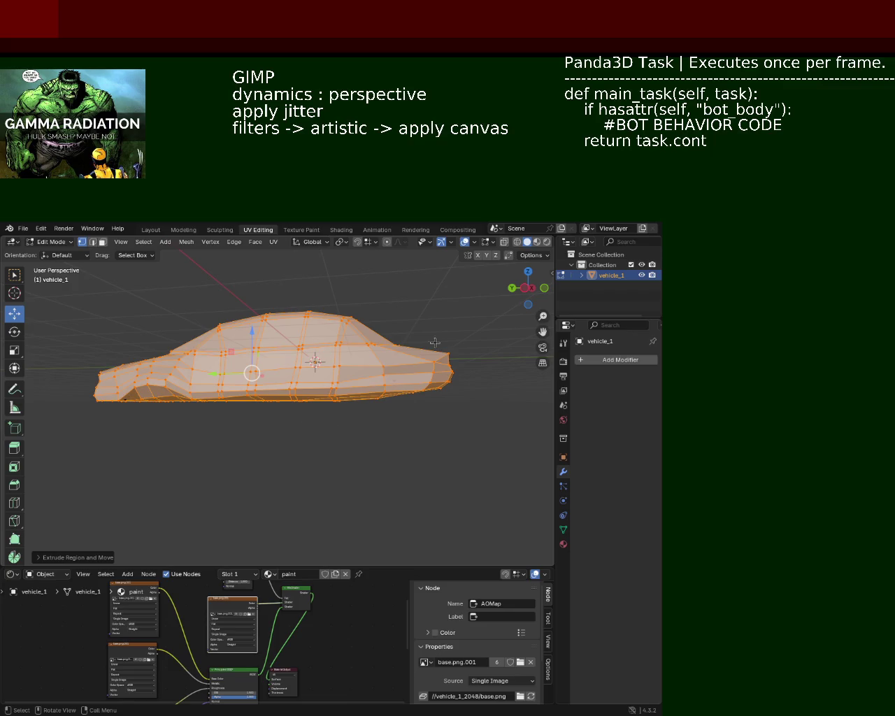
left_click(517, 242)
mouse_move(526, 287)
left_mouse_down()
mouse_move(179, 427)
mouse_move(332, 375)
mouse_move(429, 370)
mouse_move(522, 236)
left_mouse_up()
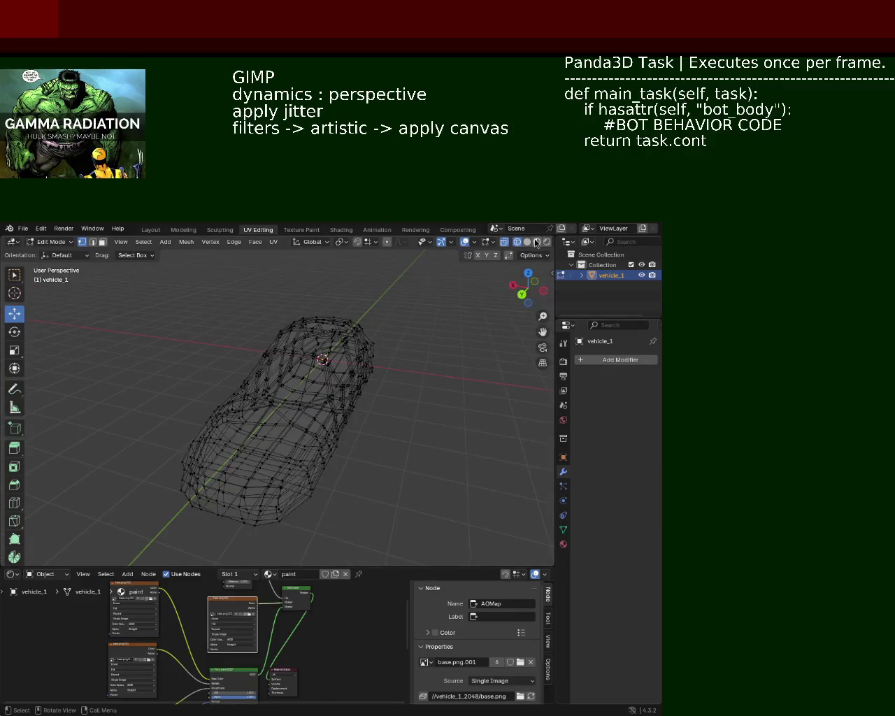
- Switch to Material Preview to show the base.png texture and select the entire mesh
left_click(536, 242)
left_click_drag(525, 286, 193, 384)
mouse_move(194, 383)
middle_mouse_down()
mouse_move(329, 359)
mouse_move(283, 333)
middle_mouse_up()
mouse_move(223, 353)
middle_mouse_down()
mouse_move(279, 372)
mouse_move(156, 317)
mouse_move(134, 329)
mouse_move(236, 360)
mouse_move(302, 351)
middle_mouse_up()
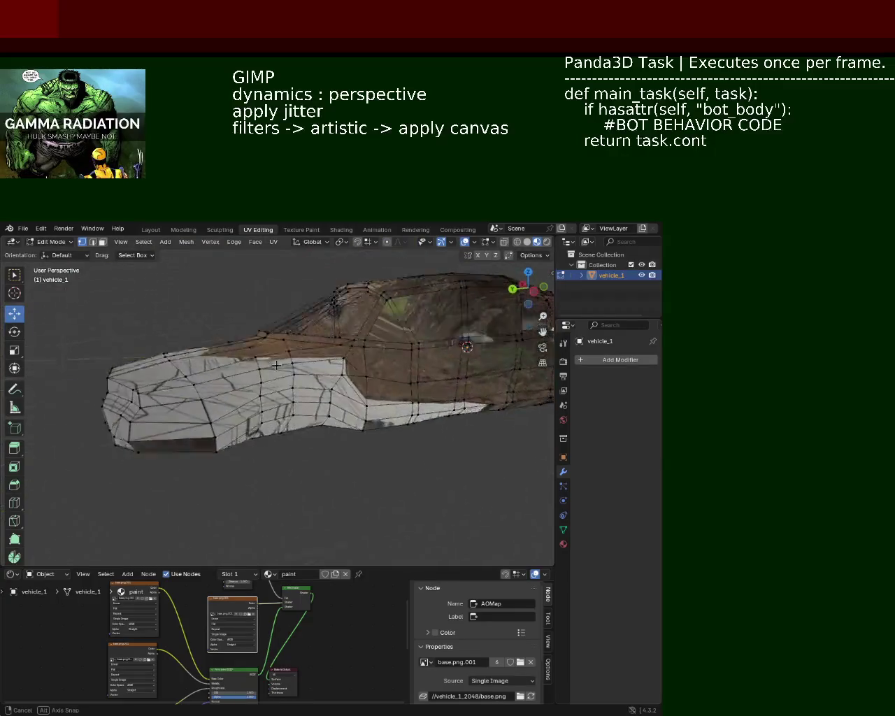
mouse_move(302, 350)
middle_mouse_down()
mouse_move(215, 393)
mouse_move(307, 375)
middle_mouse_up()
scroll(233, 384, "up", 5)
scroll(265, 371, "down", 5)
scroll(412, 409, "down", 2)
mouse_move(293, 418)
middle_mouse_down()
mouse_move(413, 410)
mouse_move(497, 352)
middle_mouse_up()
key("a")
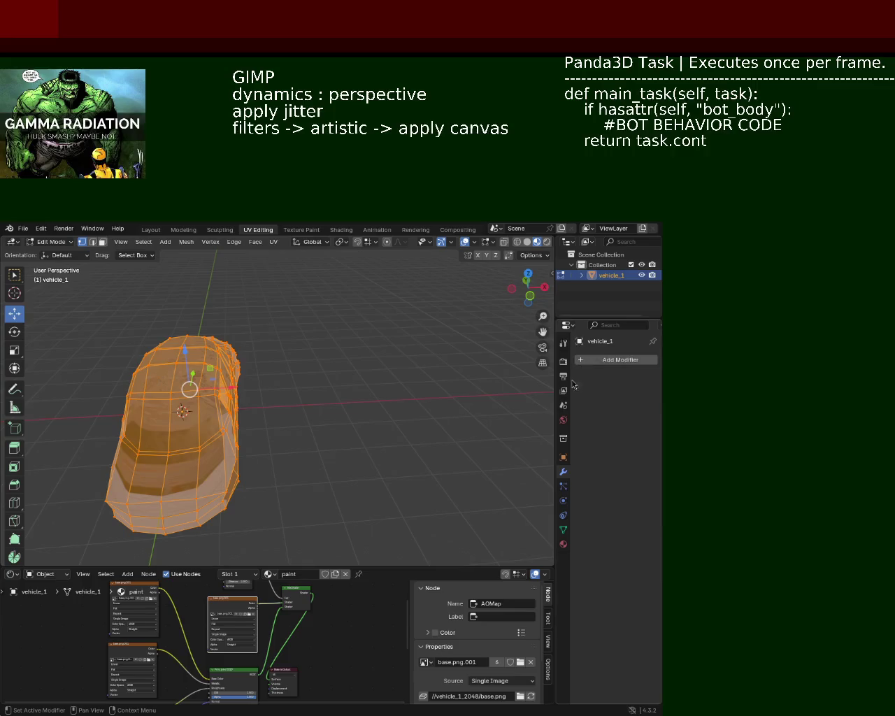
mouse_move(259, 378)
middle_mouse_down()
mouse_move(443, 377)
mouse_move(324, 374)
mouse_move(211, 339)
mouse_move(280, 371)
mouse_move(355, 460)
middle_mouse_up()
- From front view, delete the selected vertices on the mesh's right side
key("KP_1")
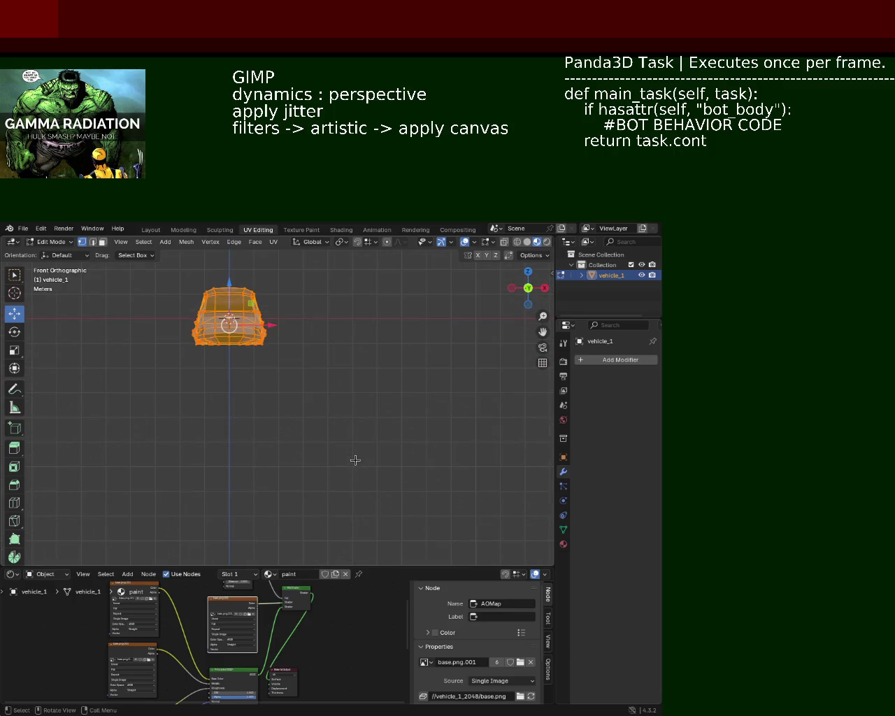
key("Tab")
key("Tab")
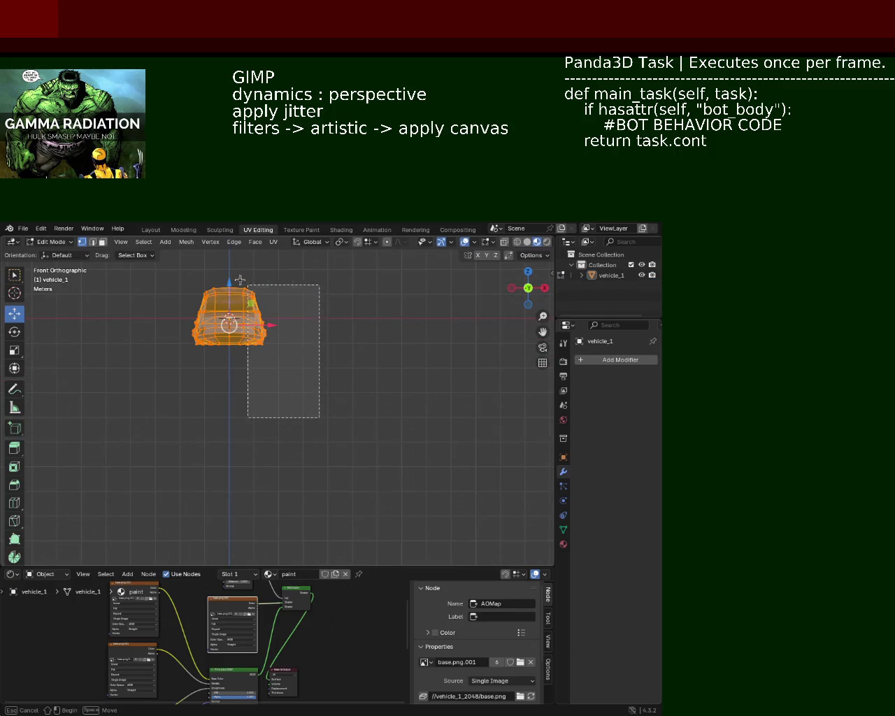
left_click_drag(231, 273, 233, 274)
key("x")
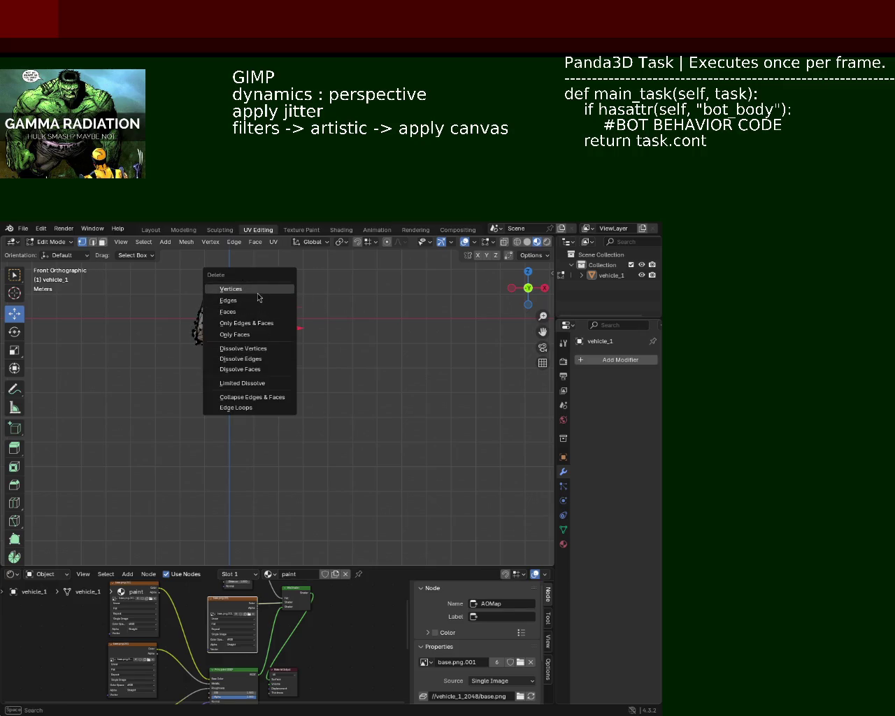
left_click(231, 289)
mouse_move(258, 298)
middle_mouse_down()
mouse_move(329, 335)
mouse_move(330, 364)
middle_mouse_up()
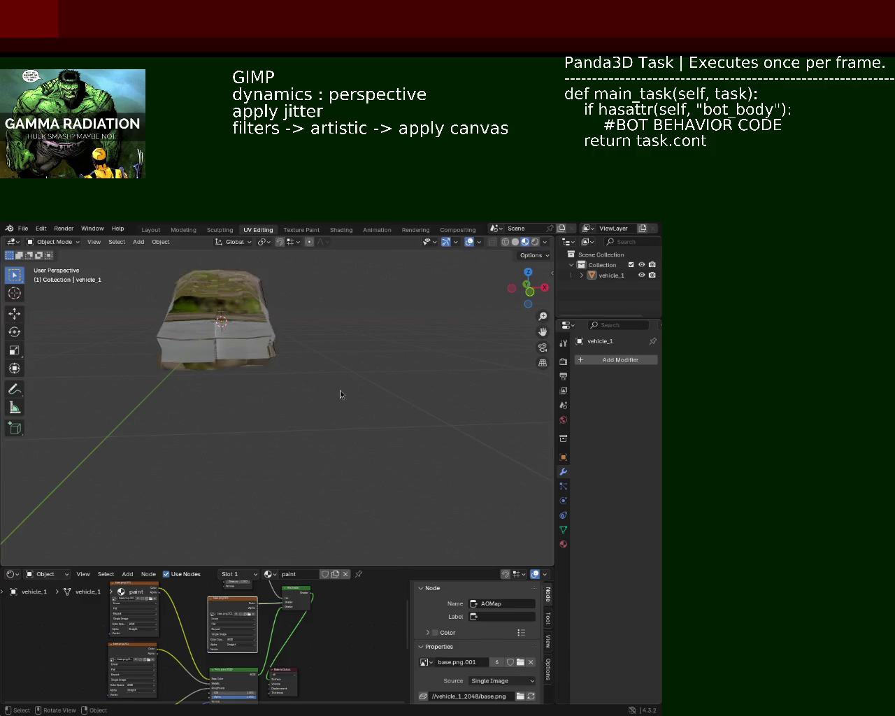
- With X-ray on, box-select the whole right half from the front and delete its vertices
key("a")
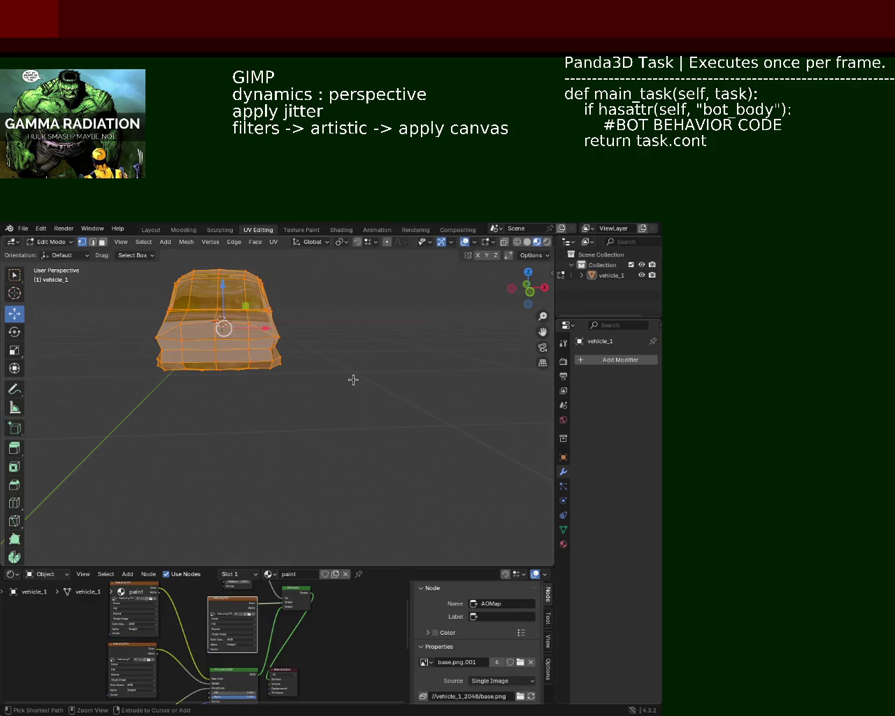
left_click(520, 244)
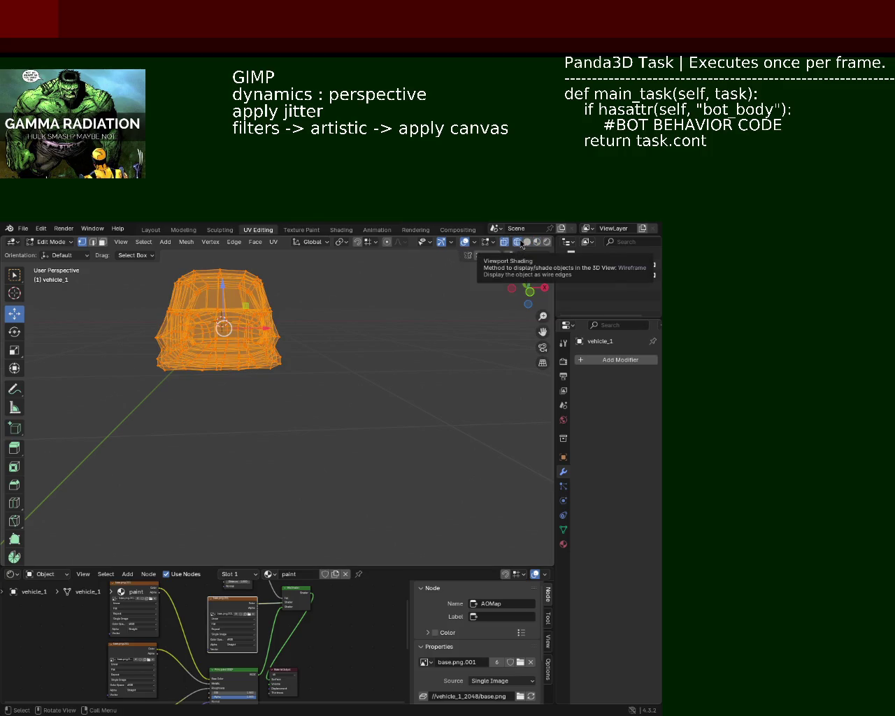
key("KP_1")
left_click_drag(309, 407, 226, 264)
key("x")
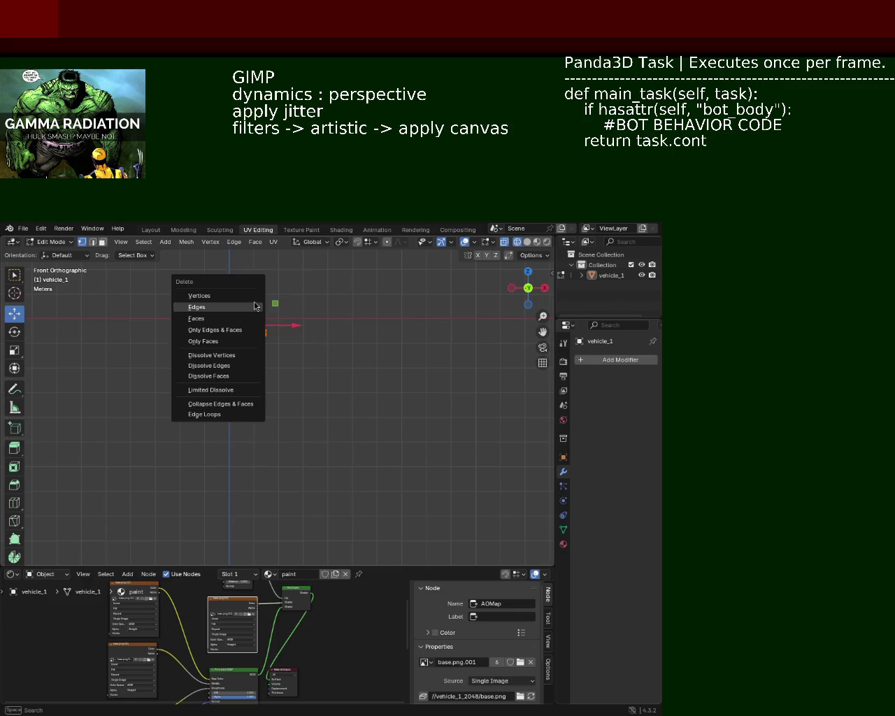
left_click(200, 295)
middle_click_drag(209, 308, 364, 364)
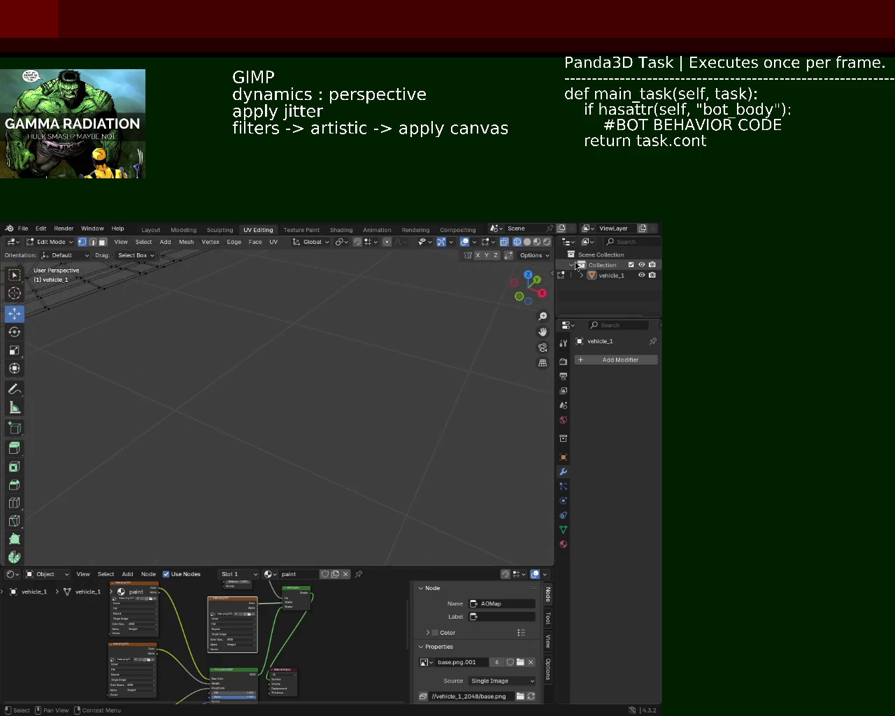
mouse_move(306, 294)
middle_mouse_down()
mouse_move(286, 383)
mouse_move(350, 385)
middle_mouse_up()
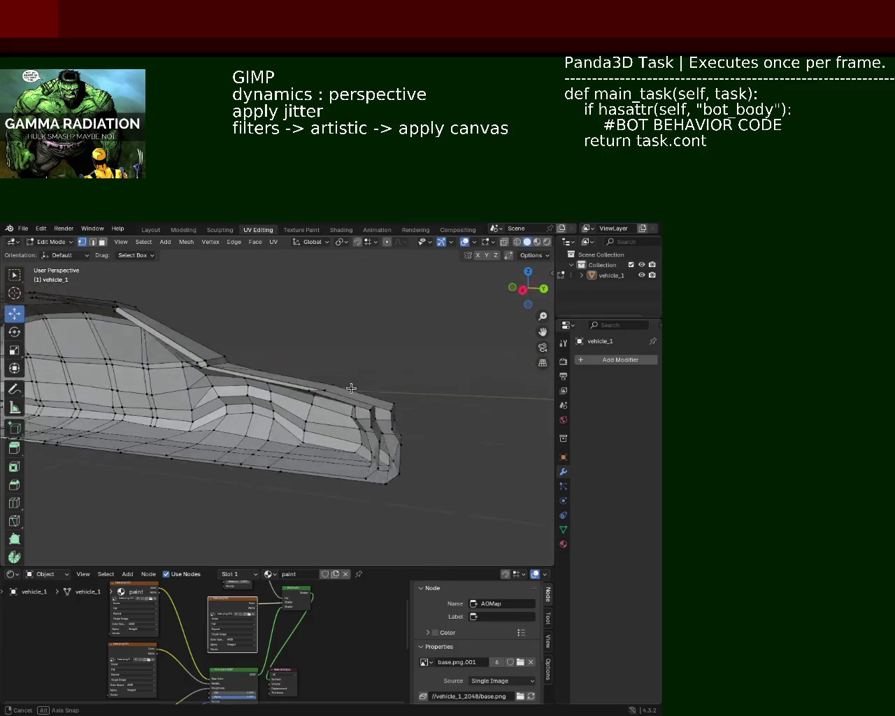
middle_click_drag(278, 349, 375, 361)
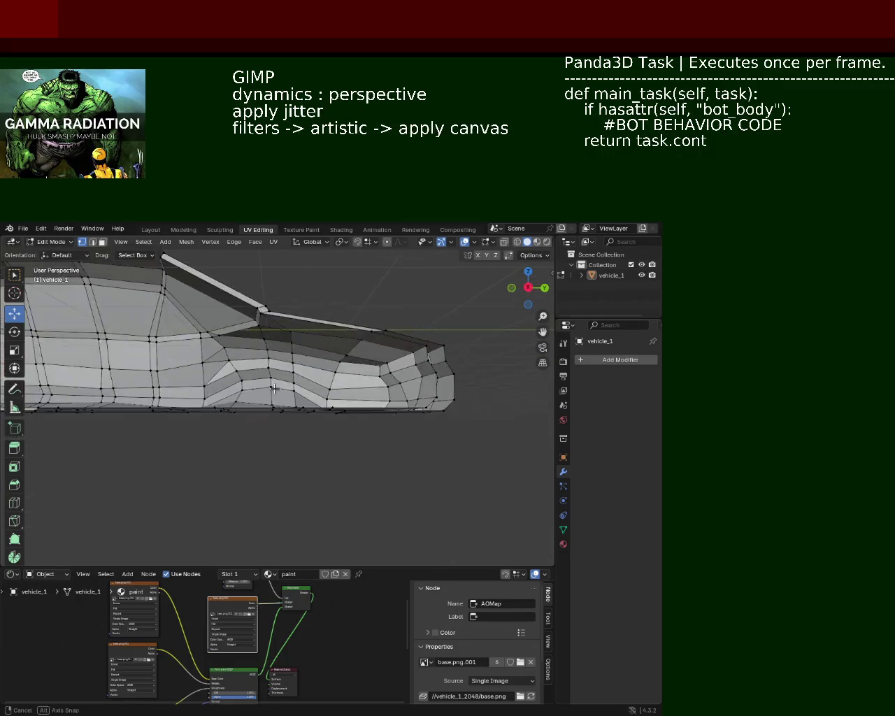
middle_click_drag(187, 369, 285, 364)
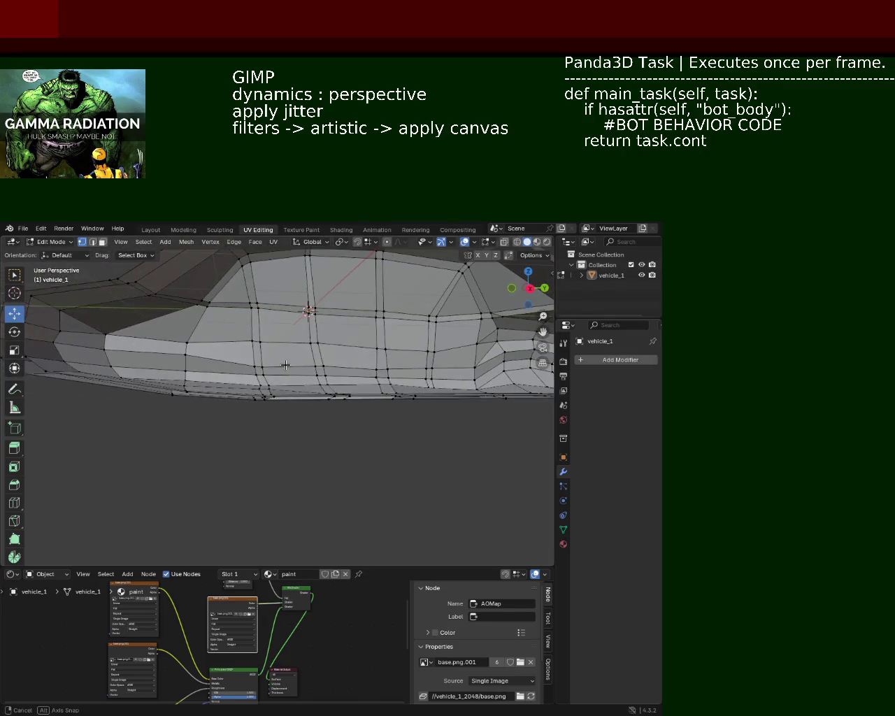
mouse_move(309, 405)
middle_mouse_down()
mouse_move(242, 406)
mouse_move(263, 412)
mouse_move(251, 412)
mouse_move(297, 376)
mouse_move(199, 396)
middle_mouse_up()
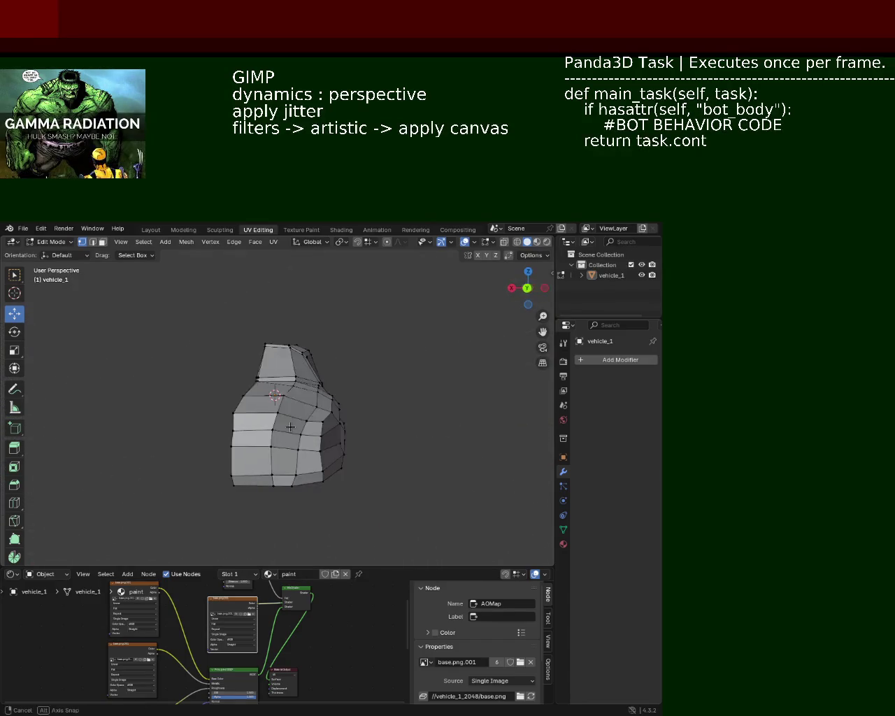
mouse_move(290, 427)
middle_mouse_down()
mouse_move(225, 395)
mouse_move(253, 424)
mouse_move(227, 409)
middle_mouse_up()
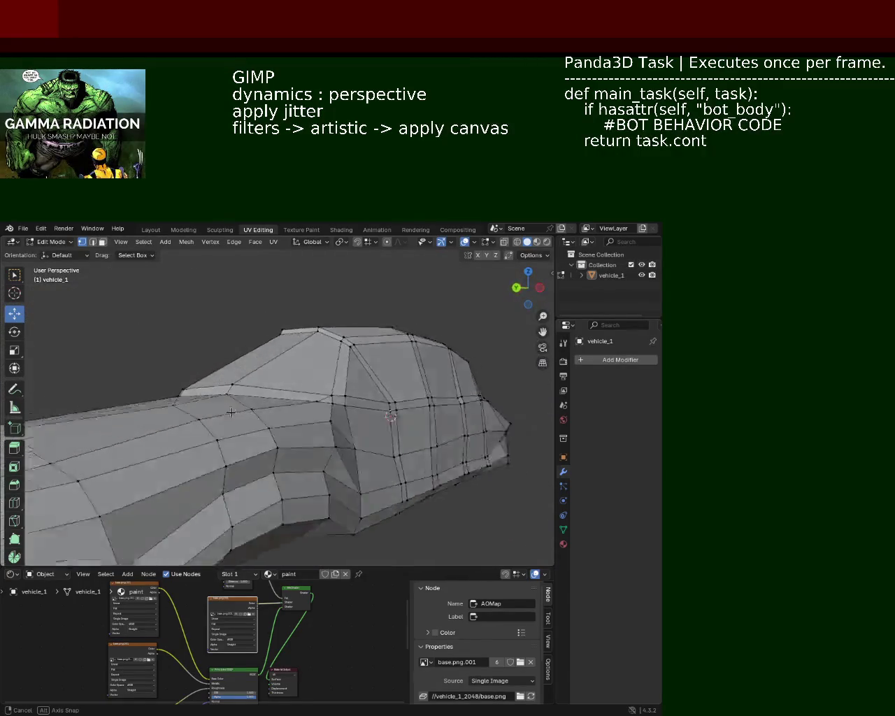
middle_click_drag(227, 408, 310, 419)
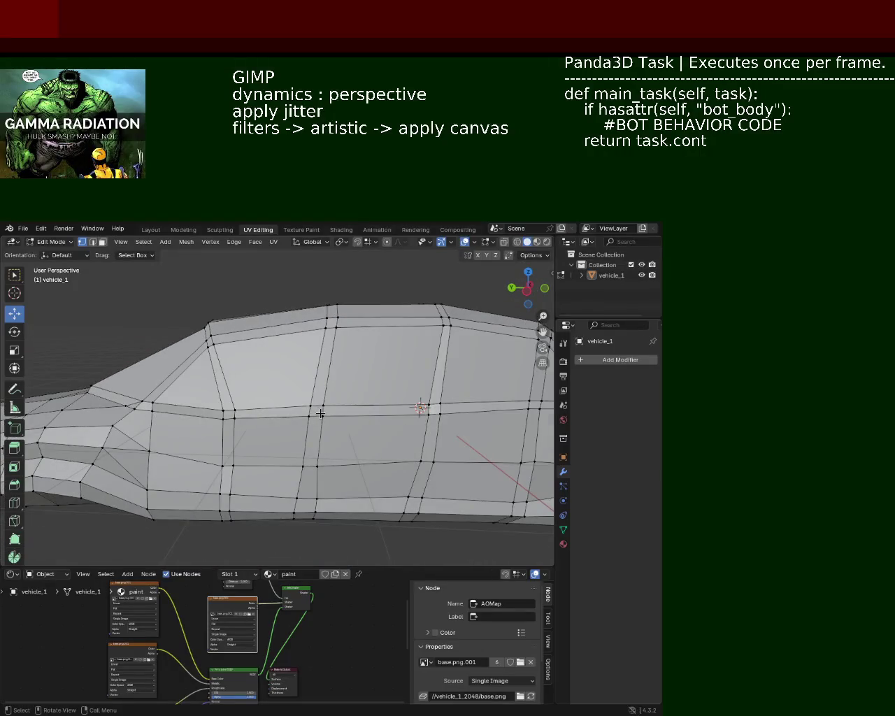
scroll(318, 413, "down", 2)
scroll(316, 427, "down", 2)
scroll(314, 439, "down", 1)
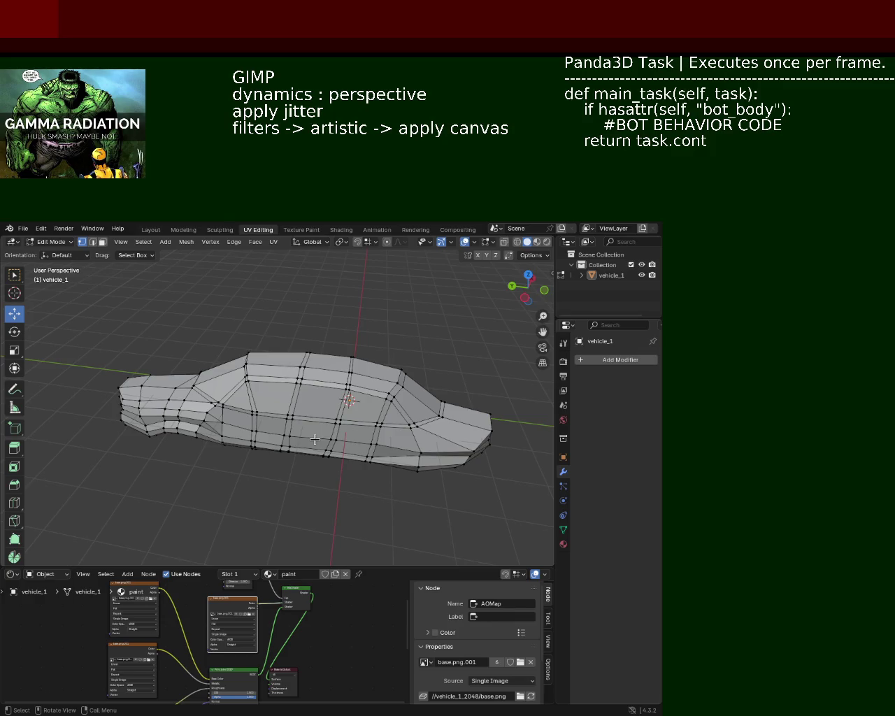
mouse_move(315, 440)
middle_mouse_down()
mouse_move(247, 427)
mouse_move(294, 392)
mouse_move(367, 362)
mouse_move(312, 423)
mouse_move(304, 370)
mouse_move(327, 402)
mouse_move(224, 317)
middle_mouse_up()
- Switch to Material Preview and orbit to inspect the worn red paint on the half body
scroll(294, 392, "up", 5)
left_click(537, 242)
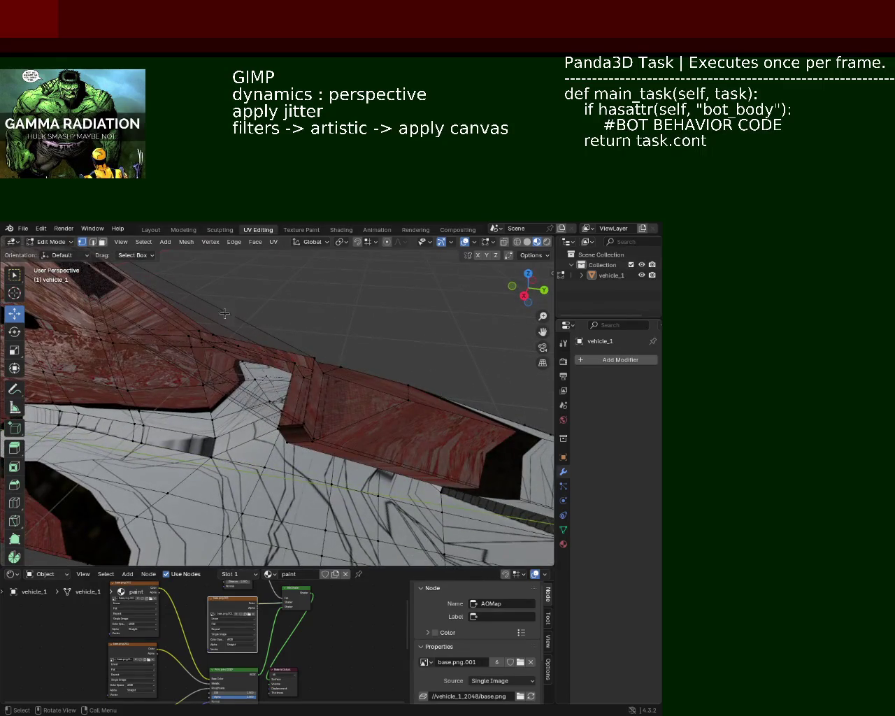
mouse_move(325, 436)
middle_mouse_down()
mouse_move(372, 373)
mouse_move(340, 462)
mouse_move(370, 393)
mouse_move(347, 420)
mouse_move(356, 417)
mouse_move(334, 414)
mouse_move(196, 489)
mouse_move(303, 450)
mouse_move(387, 467)
middle_mouse_up()
mouse_move(342, 438)
middle_mouse_down()
mouse_move(393, 473)
mouse_move(369, 451)
middle_mouse_up()
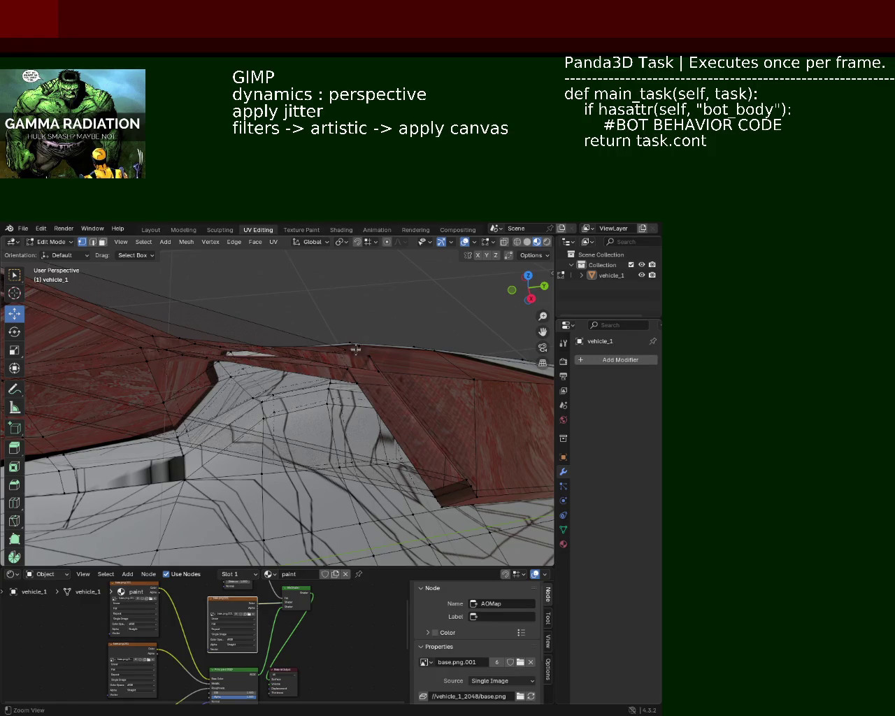
middle_click_drag(356, 349, 342, 424)
mouse_move(191, 374)
middle_mouse_down()
mouse_move(232, 343)
mouse_move(248, 369)
mouse_move(292, 375)
middle_mouse_up()
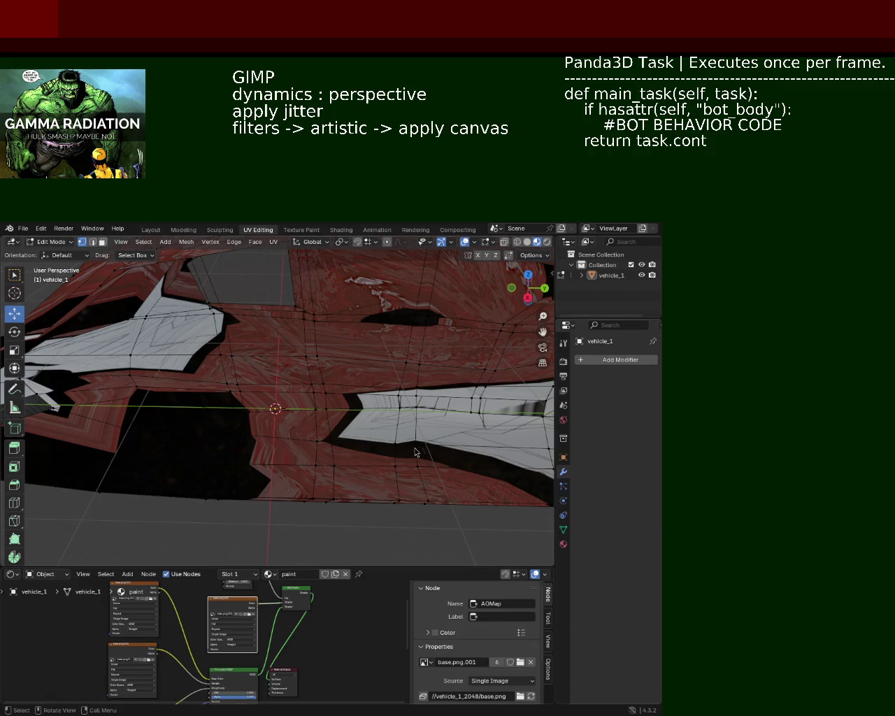
- Merge the doubled vertices on the car's side at center and lower the merged vertex on Z
mouse_move(294, 490)
middle_mouse_down()
mouse_move(190, 417)
mouse_move(340, 450)
middle_mouse_up()
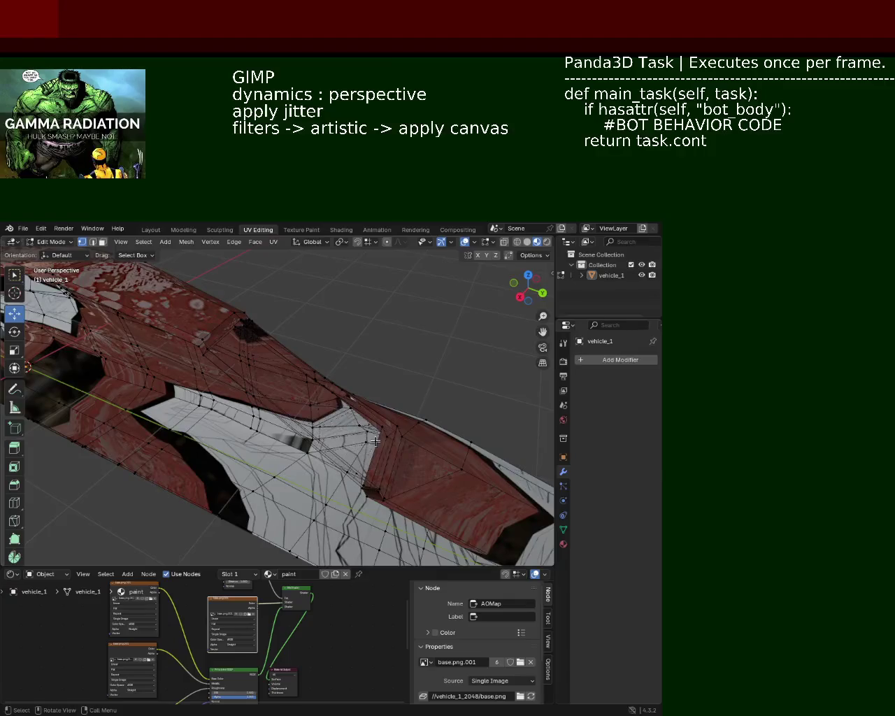
left_click(397, 426)
left_click(379, 486)
left_click(389, 493, "shift")
left_click(381, 506)
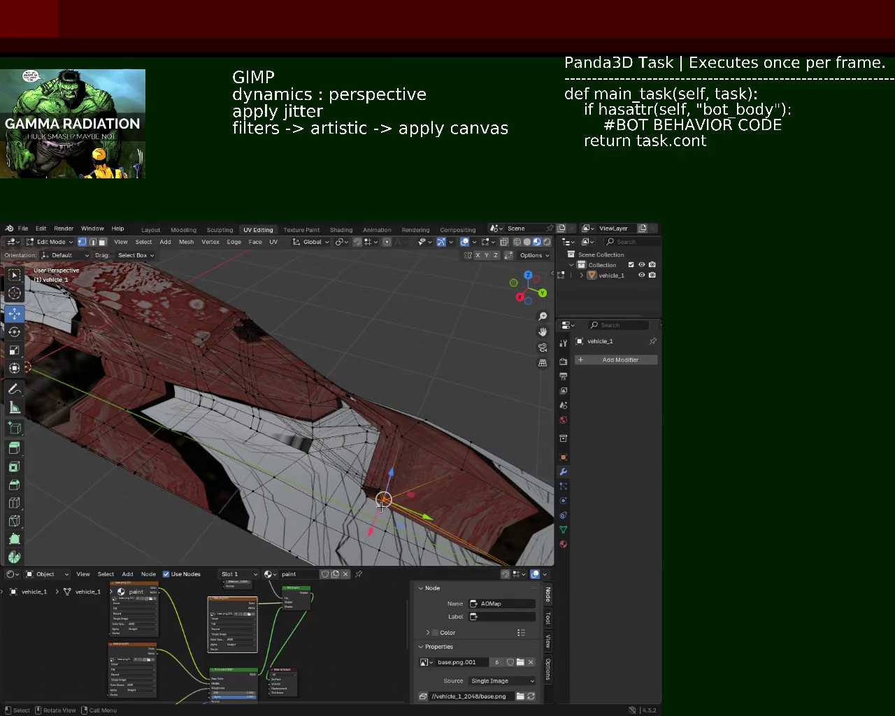
key("m")
left_click(381, 506)
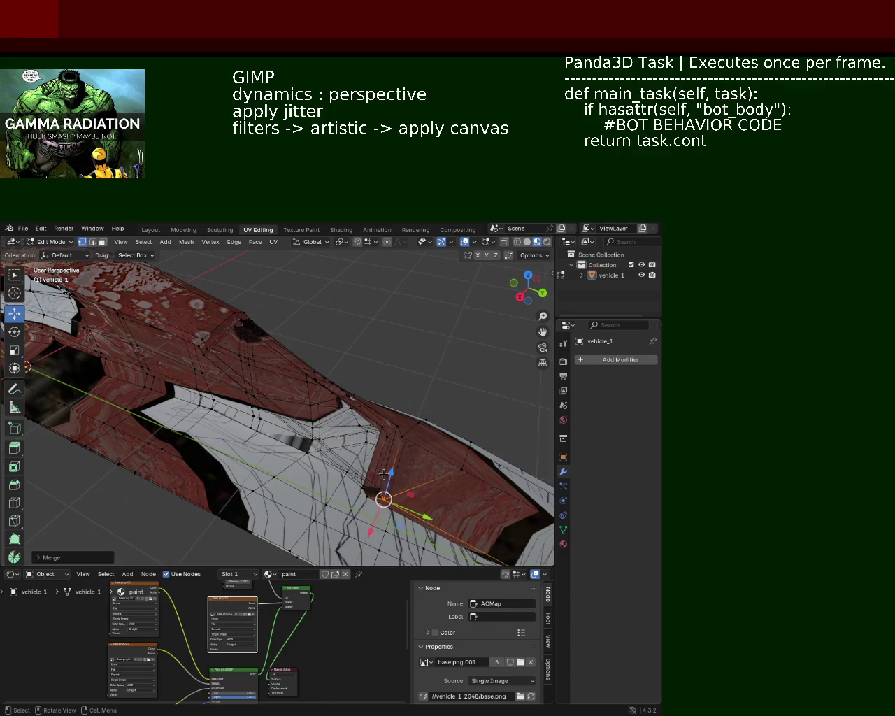
left_click_drag(383, 476, 375, 492)
- Box-select the overlapping front bumper corner vertices and merge them at center
mouse_move(375, 492)
middle_mouse_down()
mouse_move(291, 409)
mouse_move(234, 414)
middle_mouse_up()
left_click_drag(213, 400, 261, 413)
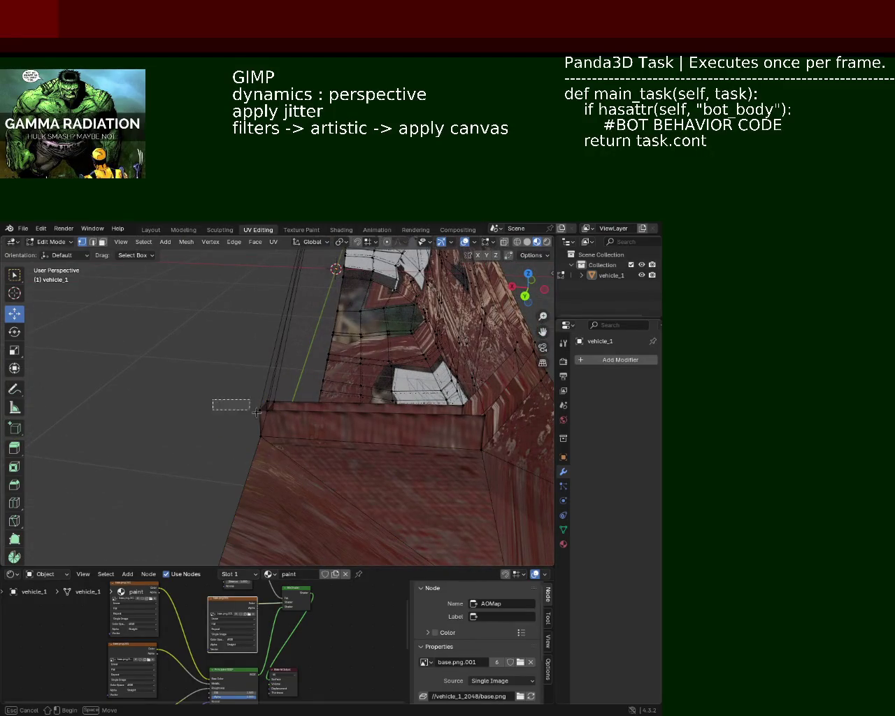
left_click_drag(189, 414, 268, 406)
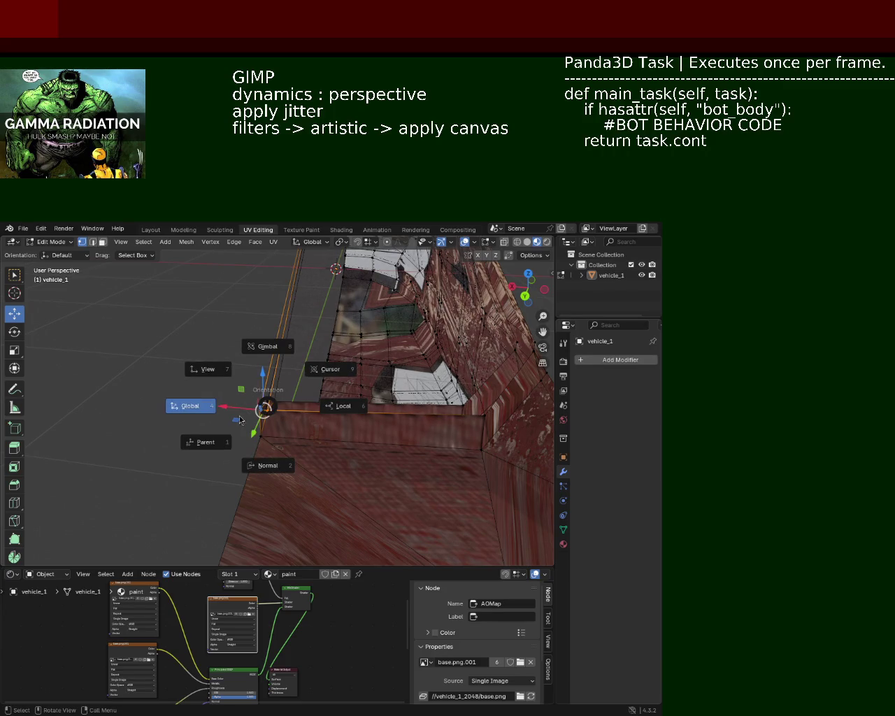
key("m")
left_click(232, 415)
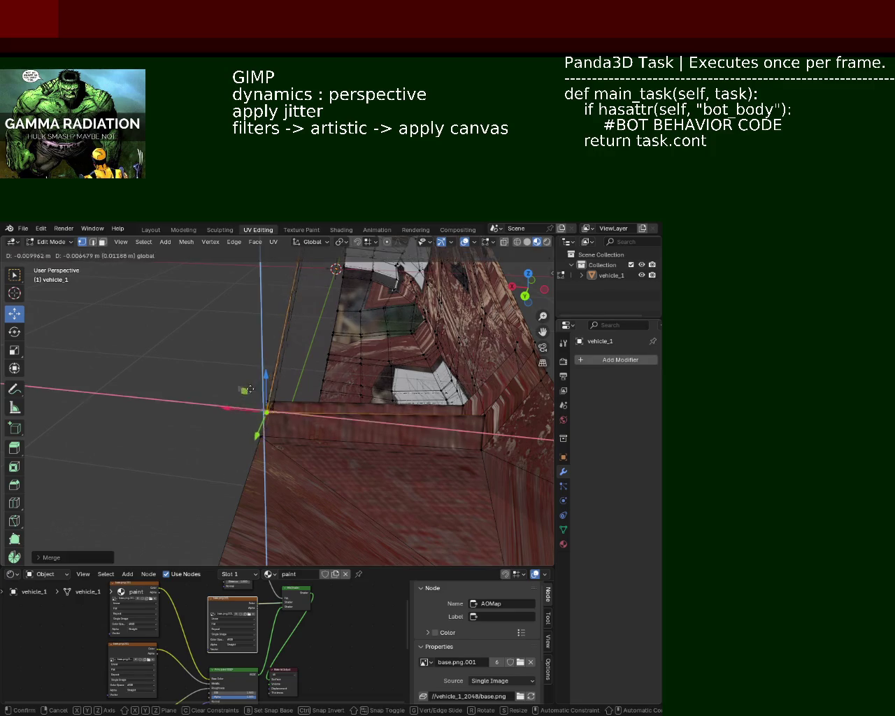
middle_click_drag(224, 376, 158, 380)
left_click_drag(158, 398, 211, 435)
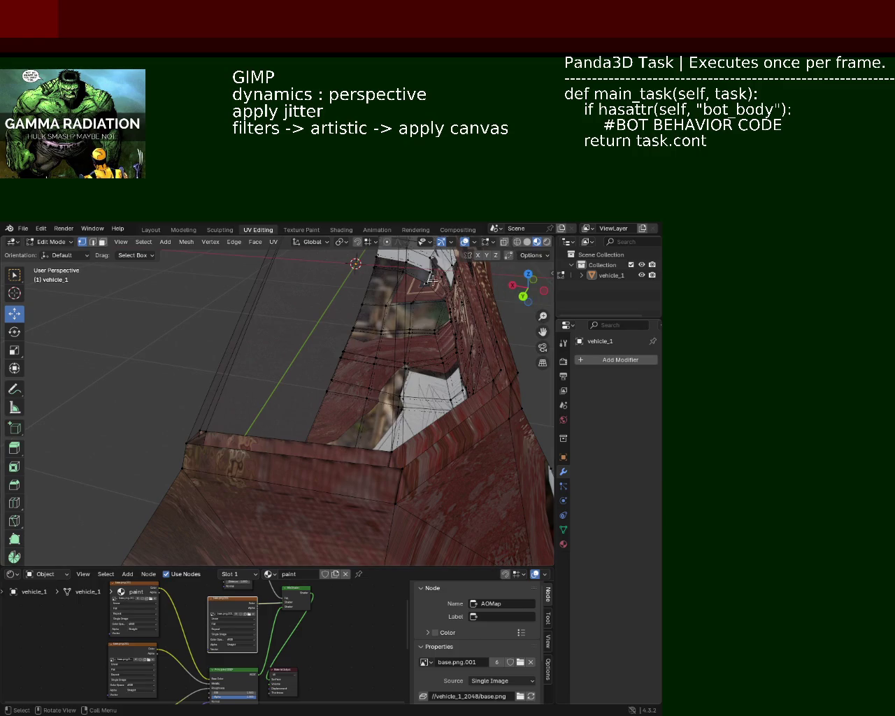
- In wireframe view, box-select the hidden overlapping vertices and merge them at center
left_click(517, 242)
left_click_drag(163, 394, 225, 434)
key("m")
left_click(225, 433)
mouse_move(225, 433)
middle_mouse_down()
mouse_move(255, 439)
mouse_move(271, 368)
mouse_move(234, 370)
middle_mouse_up()
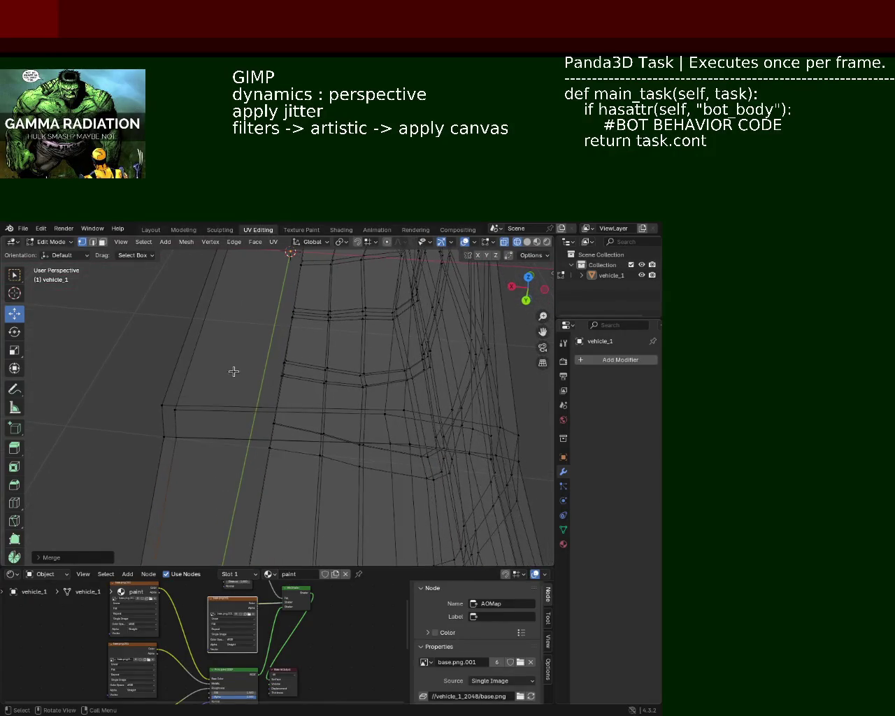
- Box-select the side panel's corner vertices and merge them into one
left_click_drag(132, 434, 207, 440)
left_click(65, 438)
left_click_drag(91, 426, 163, 454)
key("m")
left_click(189, 455)
- Merge another stray vertex at center, then return the viewport to Solid shading
mouse_move(234, 326)
middle_mouse_down()
mouse_move(204, 387)
mouse_move(179, 312)
middle_mouse_up()
left_click_drag(180, 312, 216, 364)
mouse_move(216, 364)
middle_mouse_down()
mouse_move(204, 348)
mouse_move(163, 359)
mouse_move(103, 397)
middle_mouse_up()
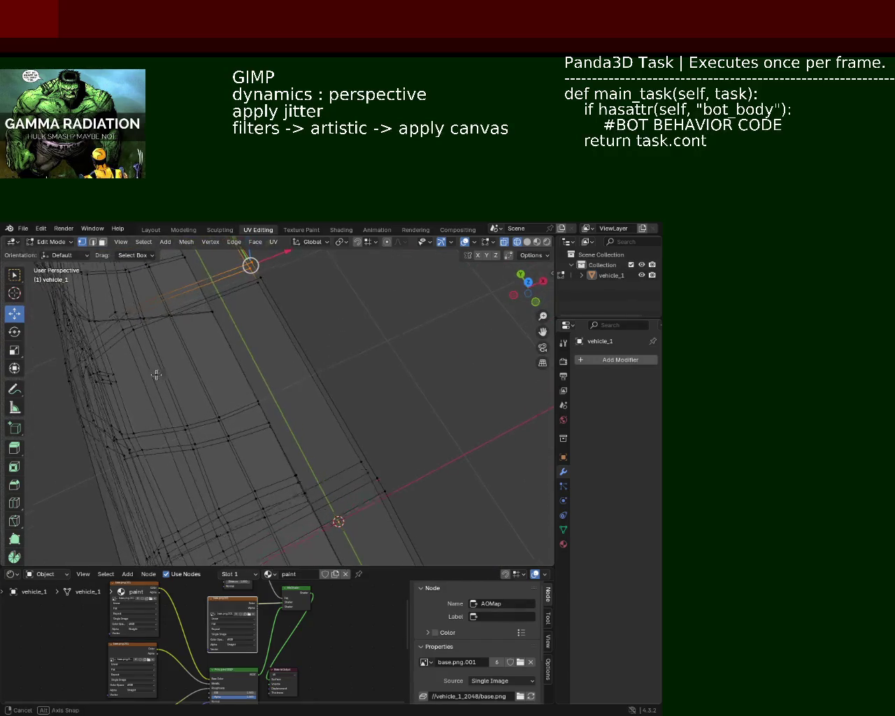
mouse_move(103, 396)
middle_mouse_down()
mouse_move(386, 377)
mouse_move(340, 386)
mouse_move(287, 371)
middle_mouse_up()
left_click(343, 378)
mouse_move(373, 440)
middle_mouse_down()
mouse_move(307, 397)
mouse_move(199, 424)
mouse_move(164, 420)
mouse_move(145, 453)
mouse_move(214, 430)
mouse_move(280, 436)
mouse_move(286, 448)
mouse_move(315, 426)
mouse_move(344, 452)
mouse_move(289, 416)
mouse_move(292, 401)
mouse_move(310, 406)
mouse_move(331, 432)
mouse_move(369, 437)
mouse_move(380, 413)
mouse_move(226, 389)
mouse_move(286, 422)
mouse_move(292, 401)
mouse_move(196, 402)
middle_mouse_up()
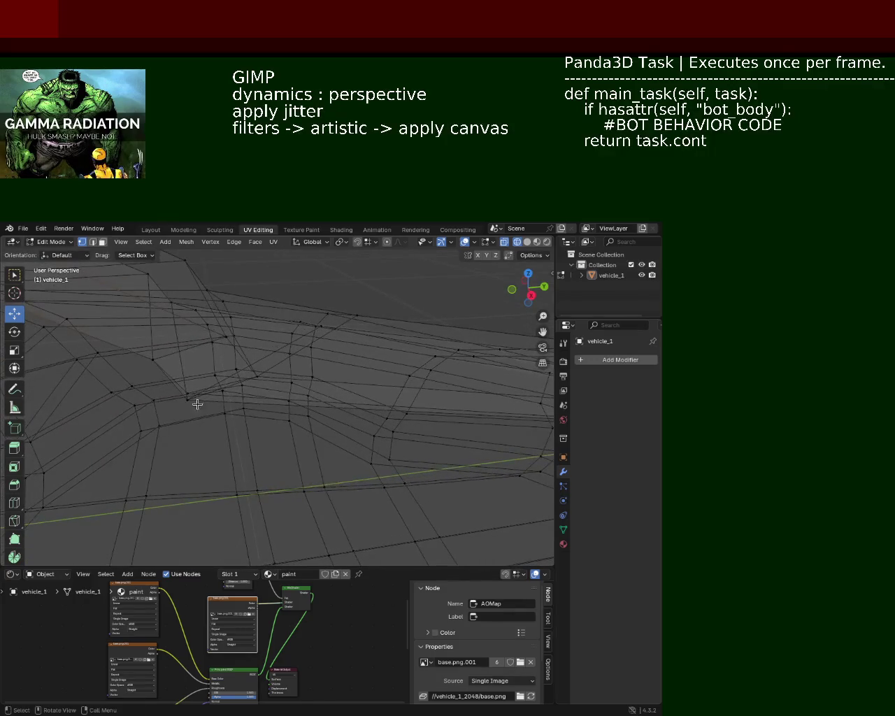
left_click(177, 435)
key("m")
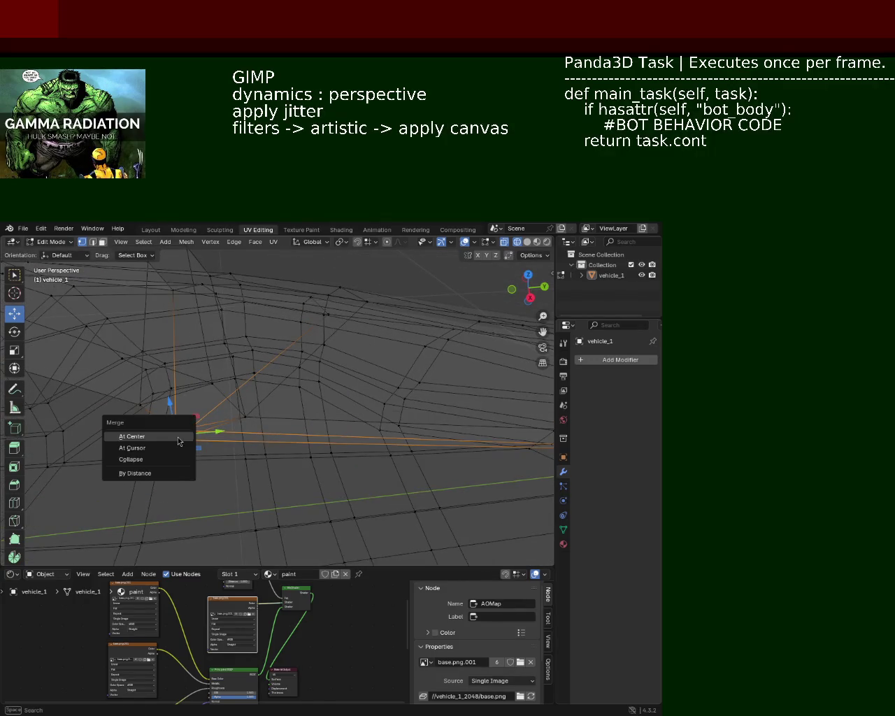
left_click(177, 435)
mouse_move(177, 436)
middle_mouse_down()
mouse_move(224, 404)
mouse_move(422, 414)
mouse_move(94, 376)
mouse_move(206, 415)
mouse_move(205, 344)
mouse_move(170, 394)
mouse_move(224, 370)
mouse_move(121, 370)
mouse_move(385, 387)
mouse_move(340, 404)
mouse_move(322, 360)
mouse_move(259, 477)
mouse_move(268, 414)
mouse_move(413, 394)
mouse_move(352, 414)
middle_mouse_up()
left_click(527, 241)
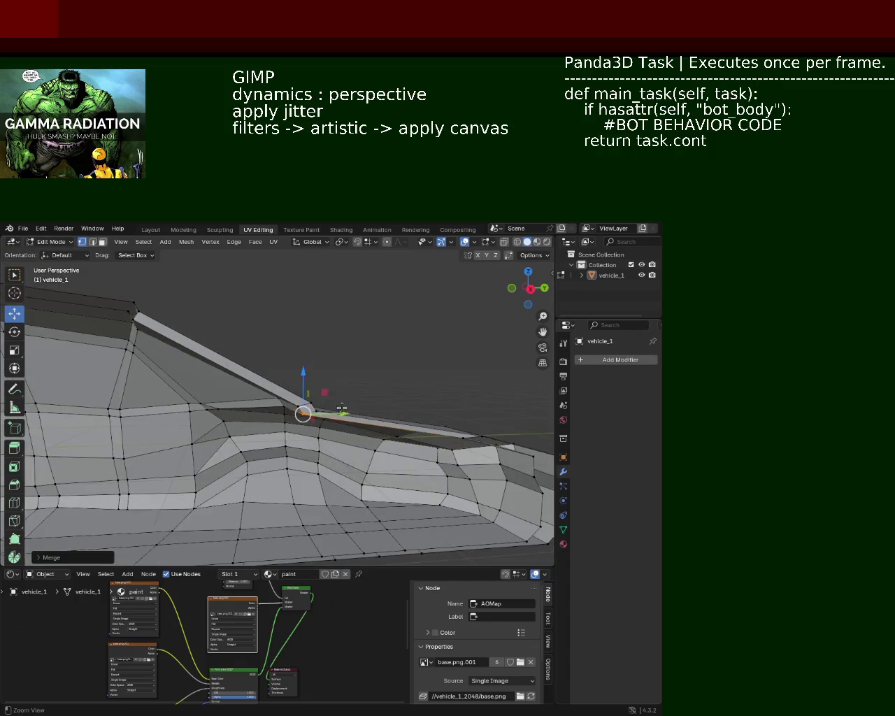
- In face select mode, select the end face and long upper strip and delete those faces
left_click(103, 241)
left_click(177, 334, "shift")
left_click(309, 411, "shift")
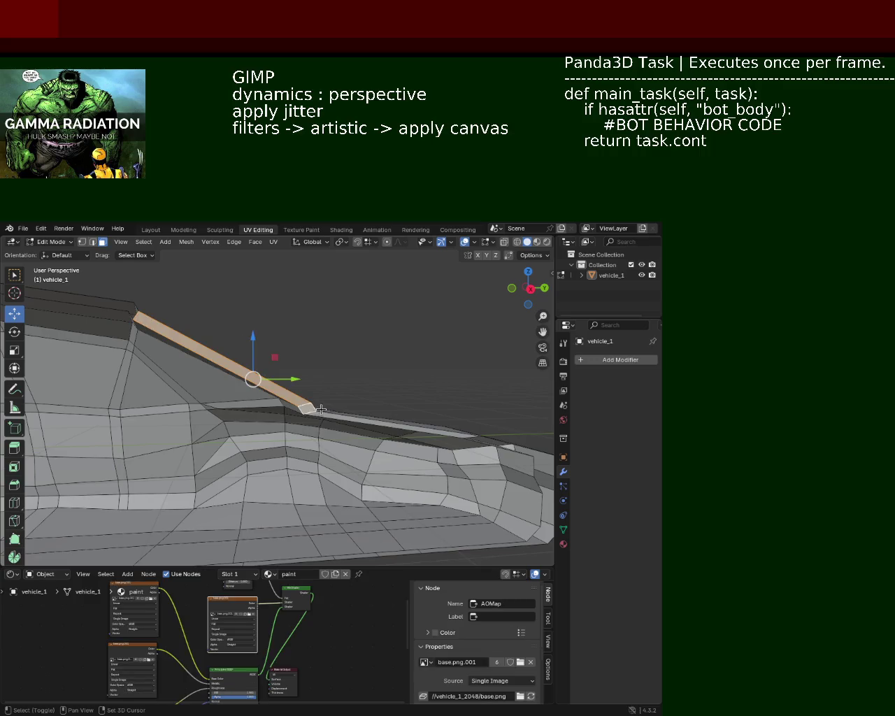
left_click(328, 416, "shift")
key("x")
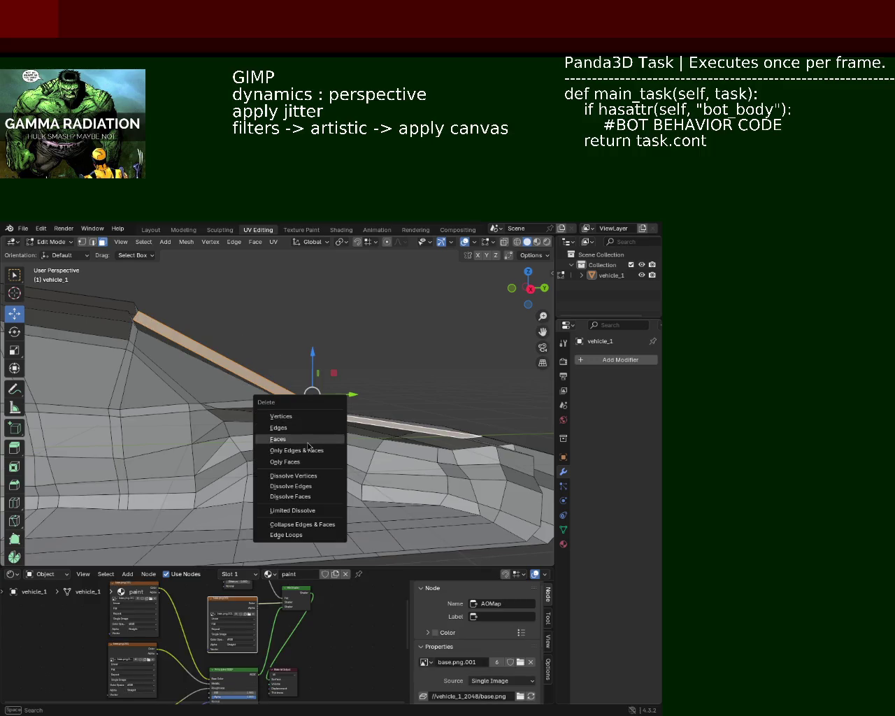
left_click(308, 439)
mouse_move(309, 446)
middle_mouse_down()
mouse_move(264, 431)
mouse_move(237, 392)
mouse_move(274, 424)
mouse_move(314, 354)
mouse_move(184, 306)
mouse_move(286, 378)
middle_mouse_up()
mouse_move(308, 386)
middle_mouse_down()
mouse_move(234, 399)
mouse_move(314, 411)
mouse_move(301, 467)
mouse_move(292, 442)
mouse_move(234, 482)
mouse_move(240, 378)
middle_mouse_up()
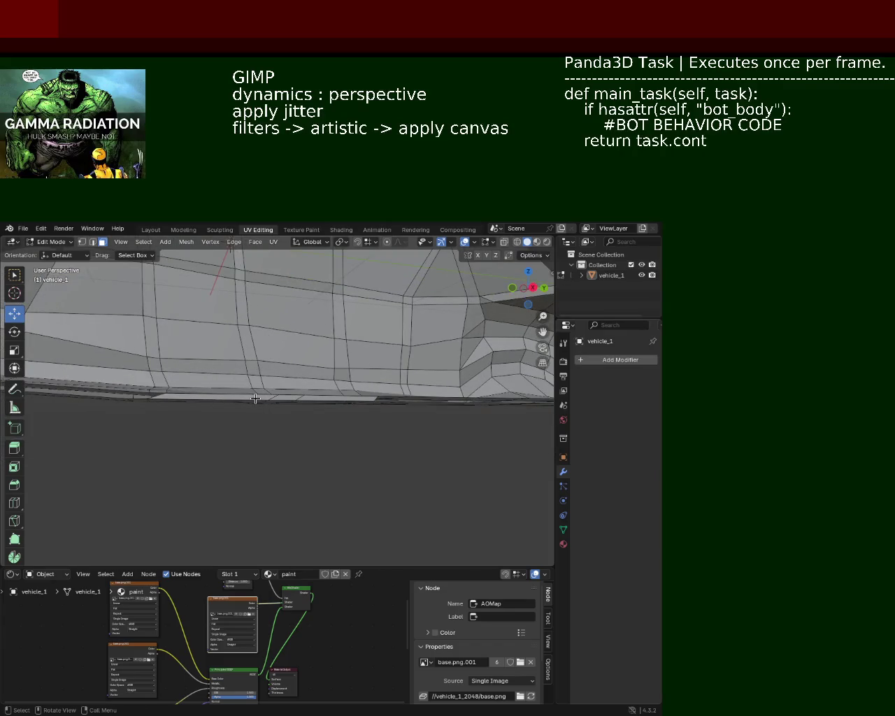
- Select a side edge and check the edge context menu, closing it without changes
right_click(316, 399)
key("Escape")
middle_click_drag(310, 403, 221, 429)
left_click(207, 407, "shift")
right_click(301, 419)
key("Escape")
mouse_move(334, 452)
middle_mouse_down()
mouse_move(347, 419)
mouse_move(396, 462)
mouse_move(260, 420)
mouse_move(380, 426)
mouse_move(325, 410)
mouse_move(215, 410)
middle_mouse_up()
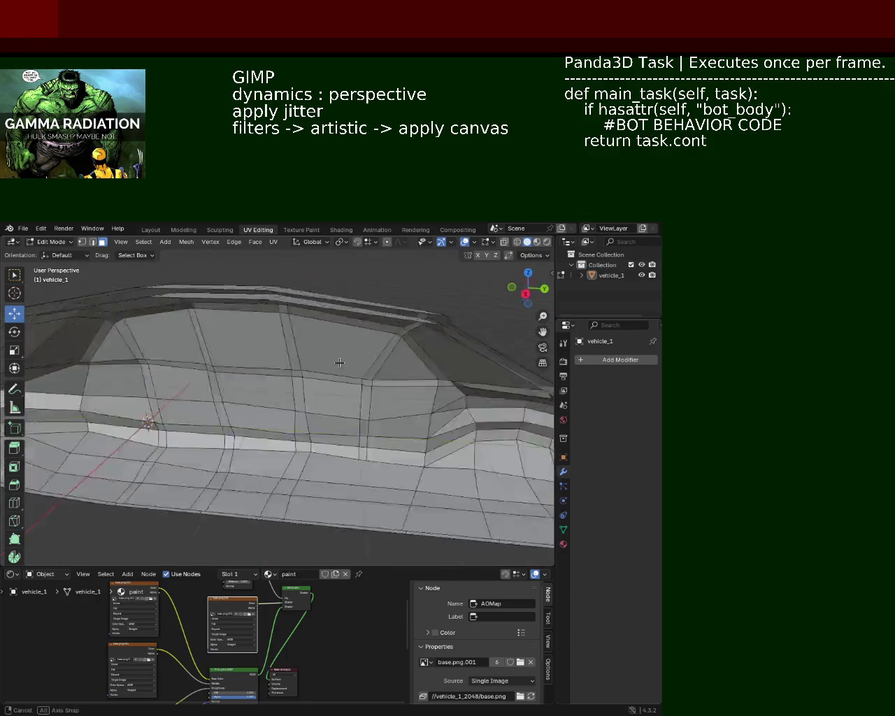
mouse_move(216, 410)
middle_mouse_down()
mouse_move(300, 388)
mouse_move(208, 466)
mouse_move(320, 398)
mouse_move(400, 395)
mouse_move(220, 360)
mouse_move(294, 398)
mouse_move(277, 319)
mouse_move(252, 380)
middle_mouse_up()
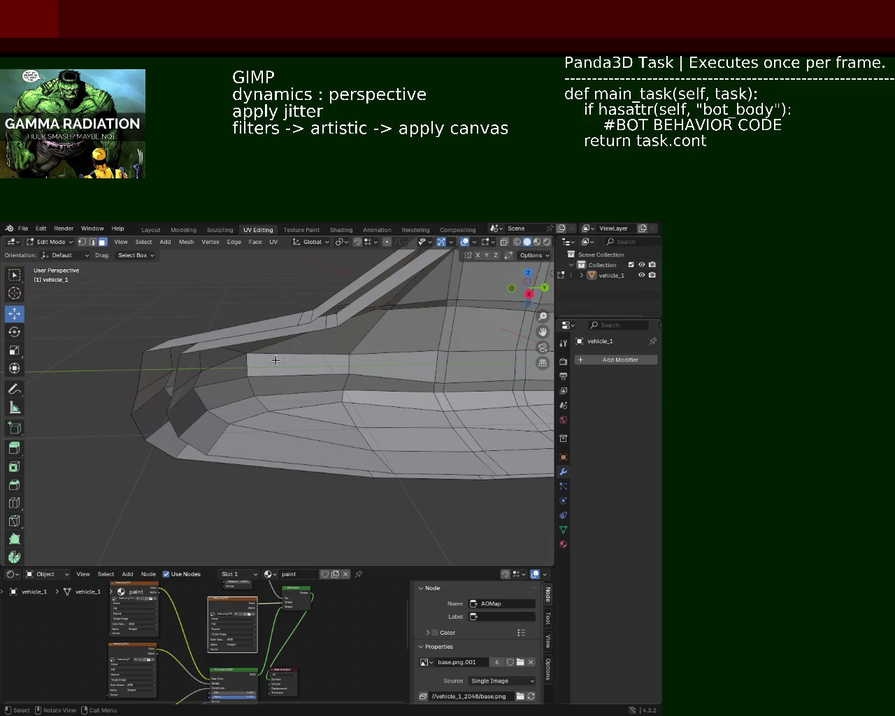
mouse_move(437, 320)
middle_mouse_down()
mouse_move(219, 420)
mouse_move(254, 406)
middle_mouse_up()
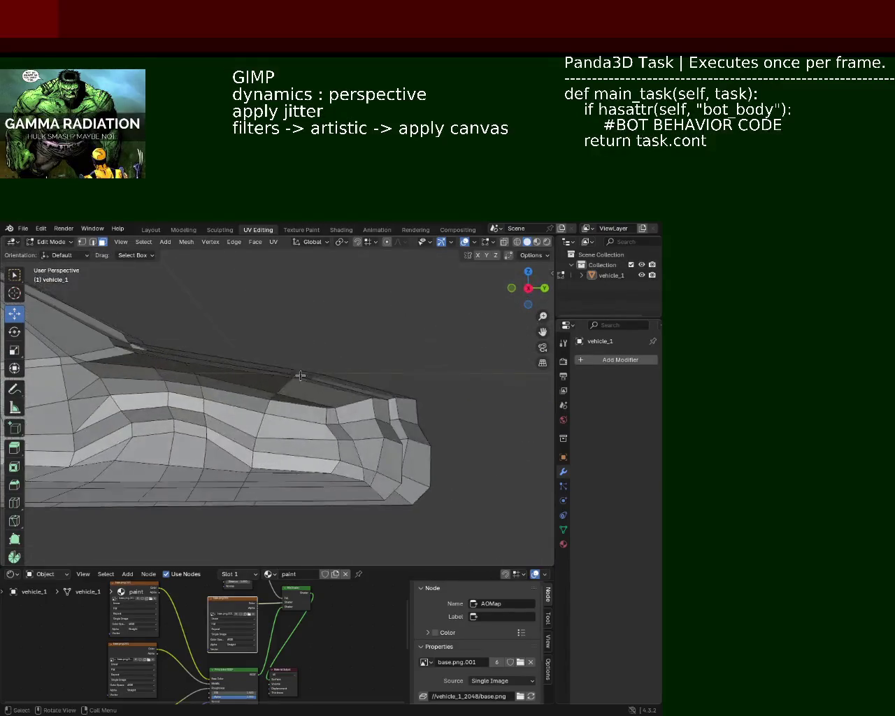
mouse_move(254, 405)
middle_mouse_down()
mouse_move(390, 455)
mouse_move(362, 473)
mouse_move(184, 418)
mouse_move(258, 417)
mouse_move(233, 389)
middle_mouse_up()
scroll(232, 389, "up", 3)
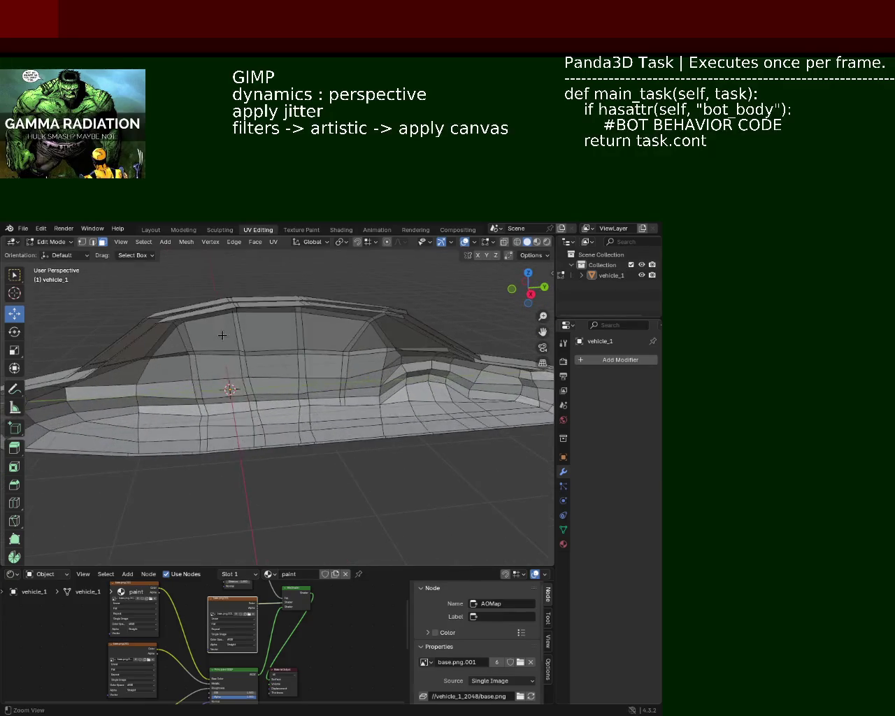
scroll(230, 378, "up", 2)
scroll(229, 365, "up", 1)
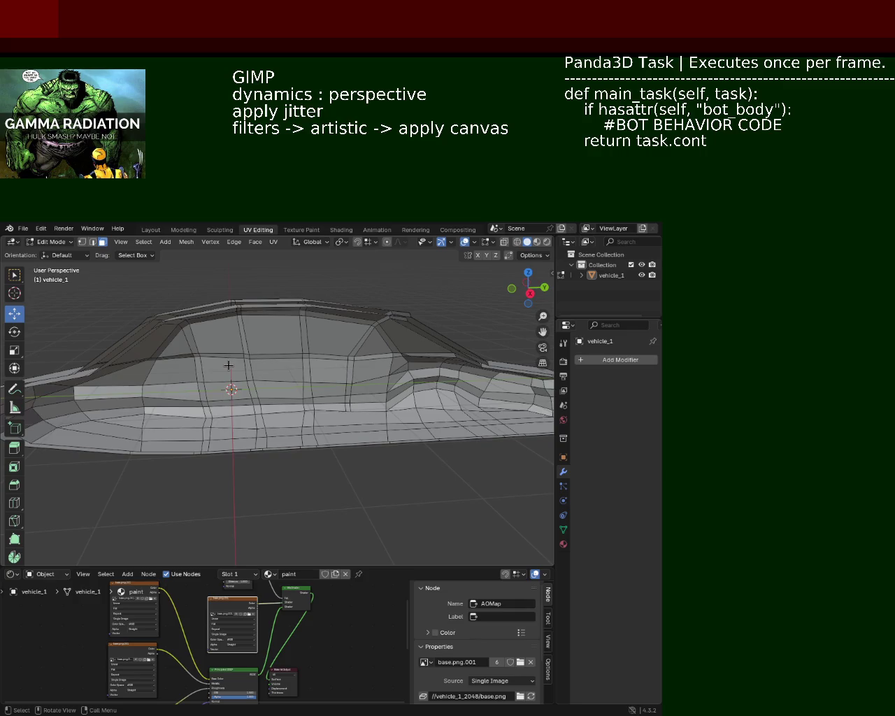
key("ctrl+s")
- Save vehicle_1.blend with Ctrl+S and review the car from a low side view
mouse_move(471, 337)
middle_mouse_down()
mouse_move(287, 337)
mouse_move(179, 411)
mouse_move(219, 385)
mouse_move(350, 399)
mouse_move(210, 289)
mouse_move(294, 422)
mouse_move(326, 344)
mouse_move(308, 364)
mouse_move(329, 406)
mouse_move(282, 418)
mouse_move(227, 383)
mouse_move(179, 320)
mouse_move(226, 336)
mouse_move(446, 329)
mouse_move(339, 342)
mouse_move(344, 366)
mouse_move(280, 367)
mouse_move(336, 434)
mouse_move(428, 406)
middle_mouse_up()
key("ctrl+s")
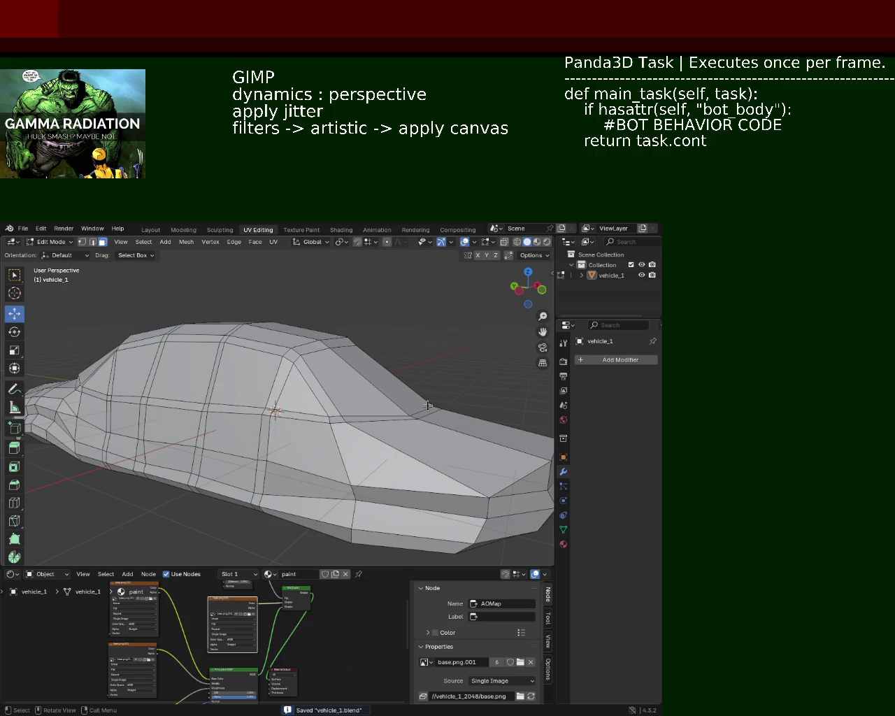
mouse_move(261, 395)
middle_mouse_down()
mouse_move(266, 412)
mouse_move(444, 373)
mouse_move(411, 368)
mouse_move(436, 368)
mouse_move(418, 364)
mouse_move(177, 433)
middle_mouse_up()
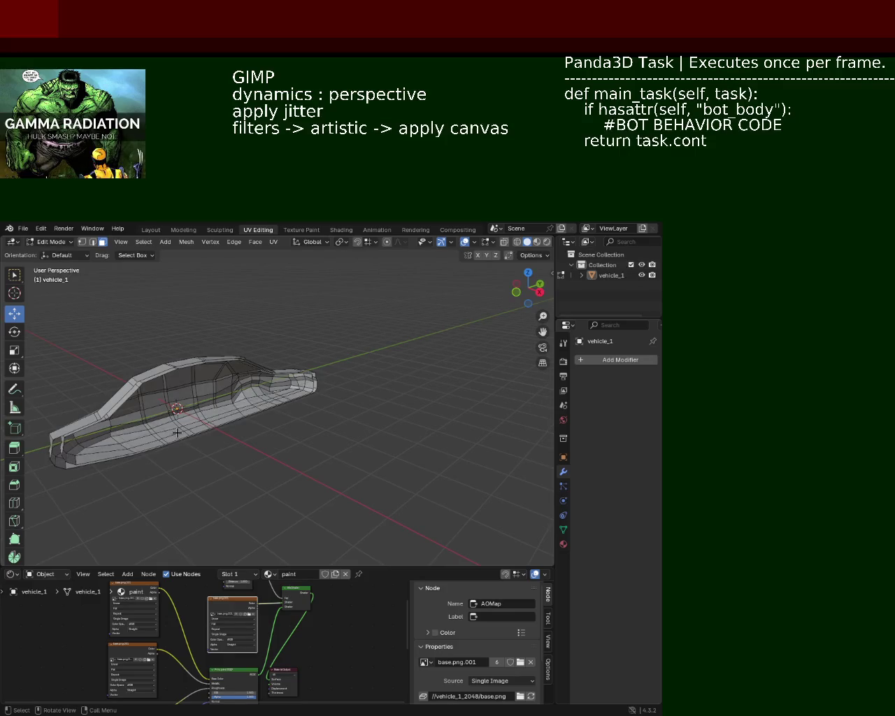
mouse_move(89, 439)
middle_mouse_down()
mouse_move(214, 438)
mouse_move(56, 427)
mouse_move(257, 435)
mouse_move(300, 359)
middle_mouse_up()
scroll(254, 434, "up", 5)
mouse_move(372, 365)
middle_mouse_down()
mouse_move(321, 409)
mouse_move(329, 413)
middle_mouse_up()
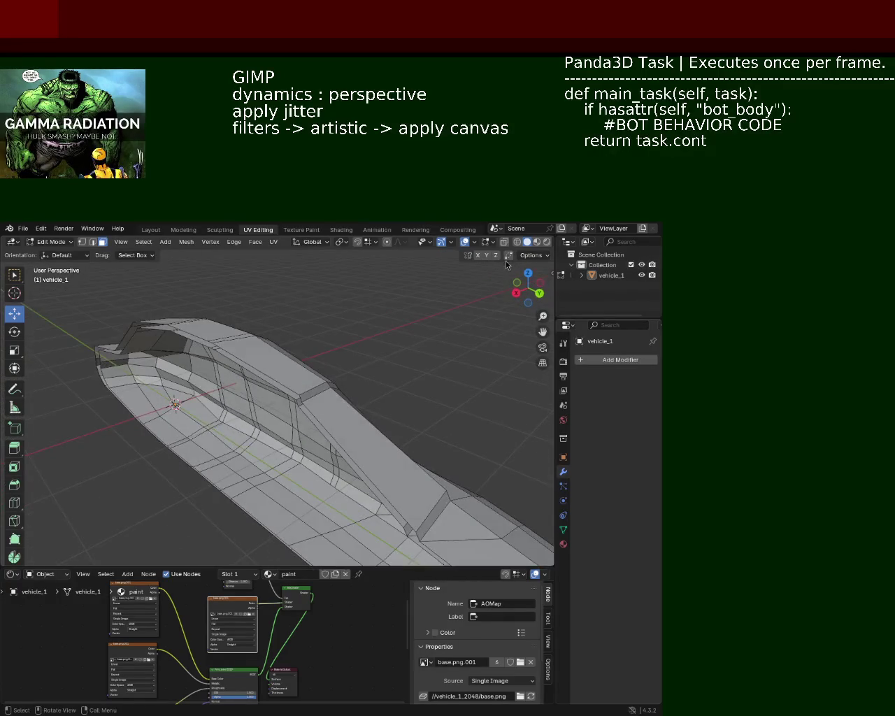
left_click(537, 242)
mouse_move(360, 372)
middle_mouse_down()
mouse_move(226, 410)
mouse_move(262, 426)
mouse_move(103, 302)
middle_mouse_up()
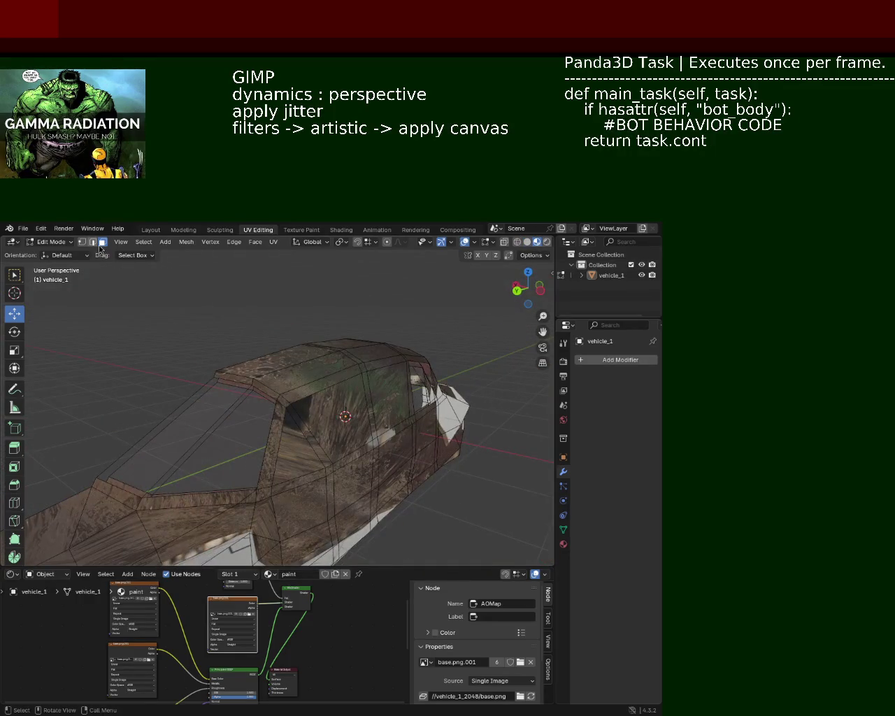
left_click(311, 455)
left_click(332, 444, "shift")
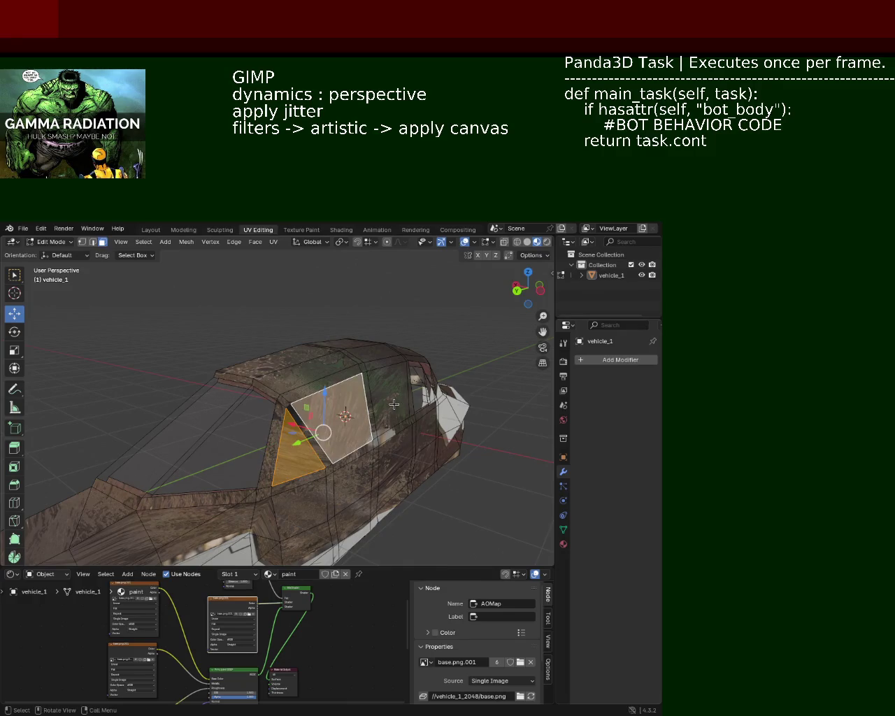
middle_click_drag(391, 398, 311, 442)
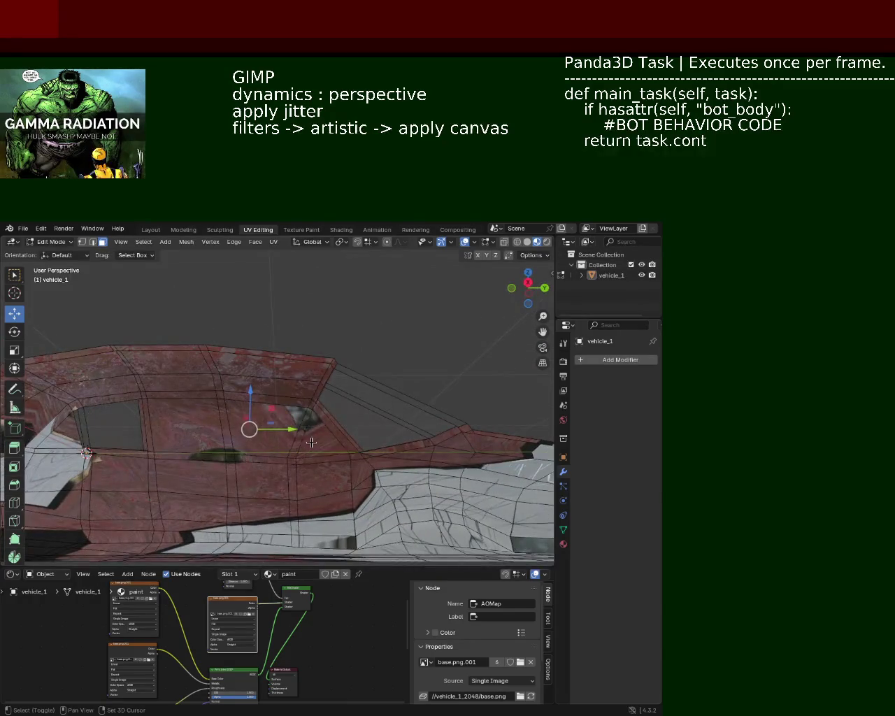
mouse_move(238, 429)
middle_mouse_down()
mouse_move(310, 404)
mouse_move(255, 394)
mouse_move(149, 413)
mouse_move(259, 380)
middle_mouse_up()
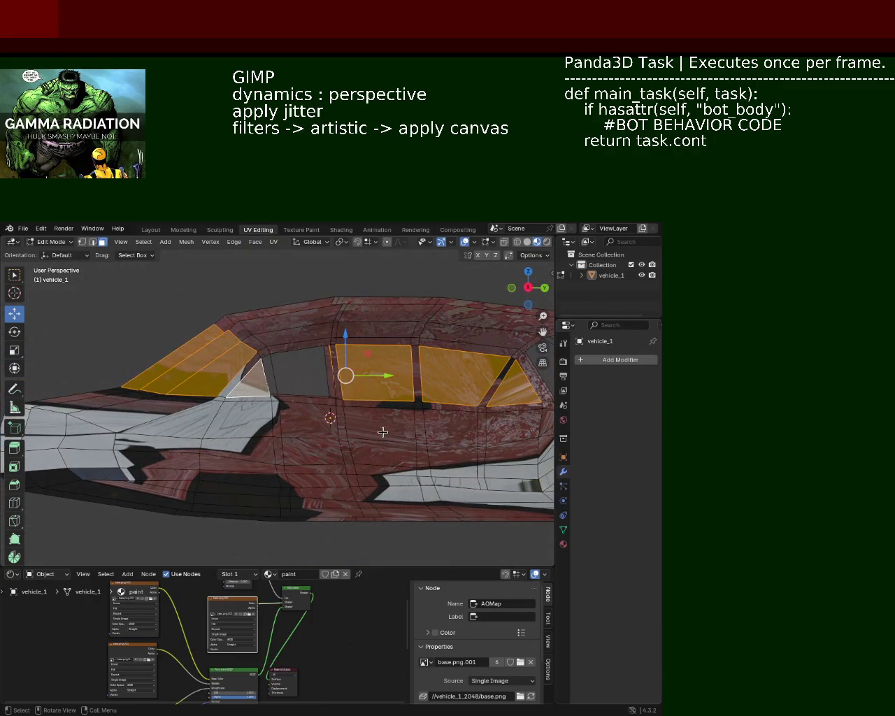
left_click(563, 543)
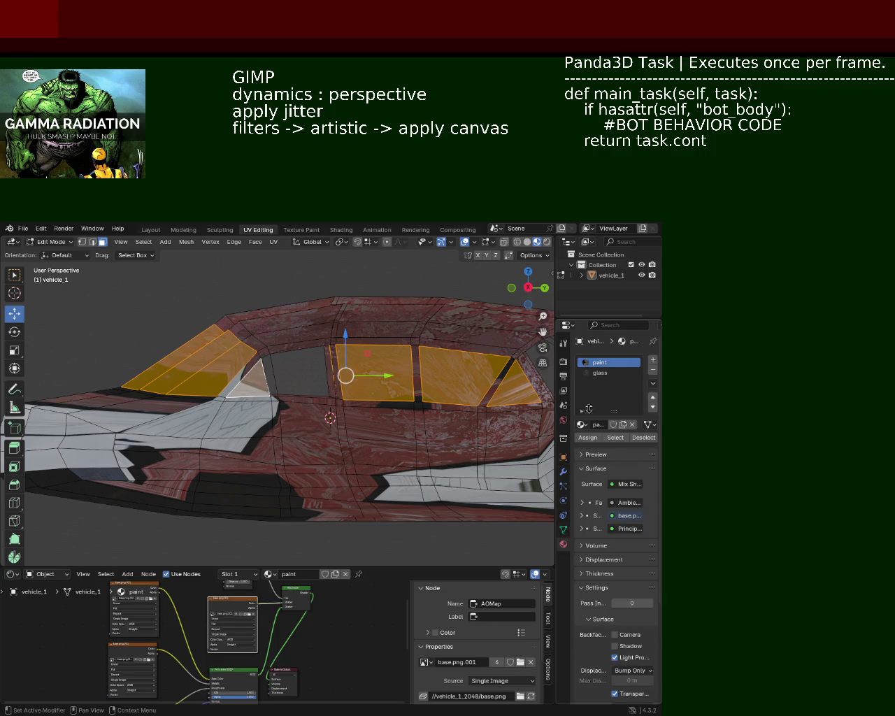
left_click(605, 376)
left_click(588, 437)
left_click(358, 367)
mouse_move(303, 360)
middle_mouse_down()
mouse_move(351, 467)
mouse_move(376, 350)
mouse_move(247, 356)
middle_mouse_up()
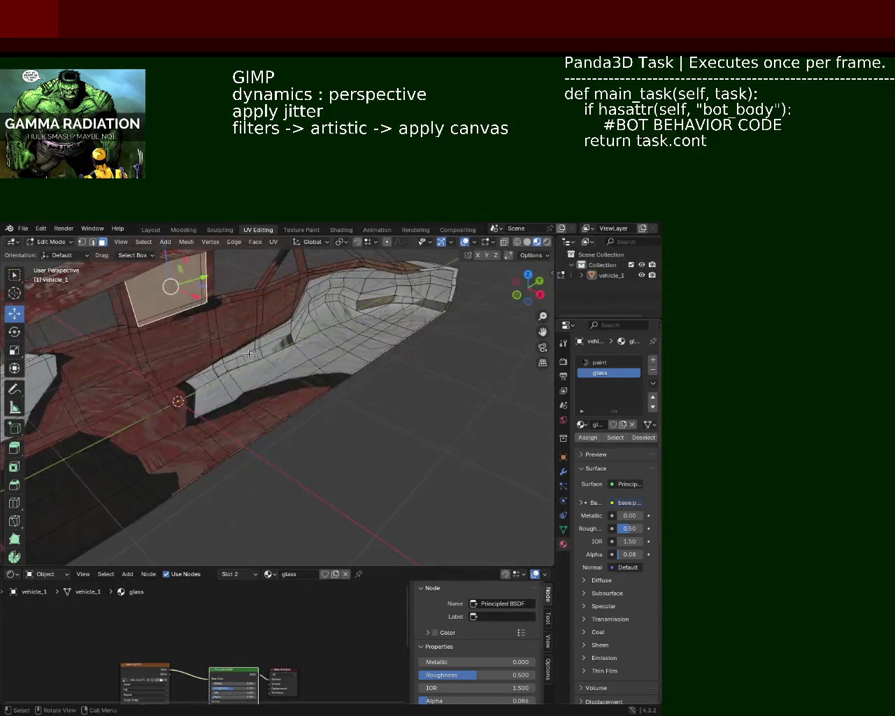
mouse_move(424, 381)
middle_mouse_down()
mouse_move(217, 363)
mouse_move(238, 377)
middle_mouse_up()
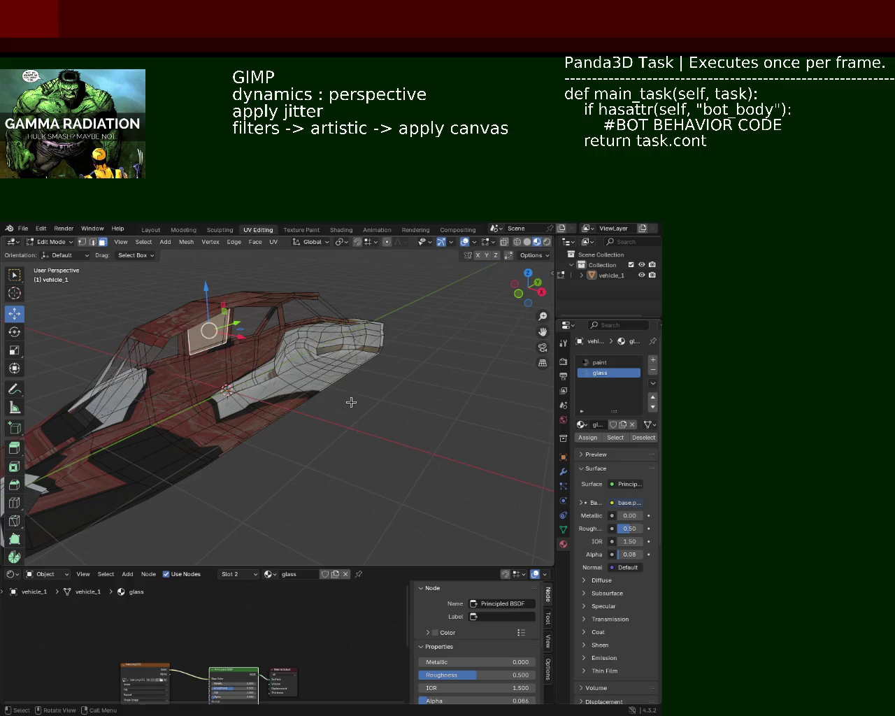
mouse_move(181, 453)
middle_mouse_down()
mouse_move(378, 427)
mouse_move(414, 439)
mouse_move(211, 372)
middle_mouse_up()
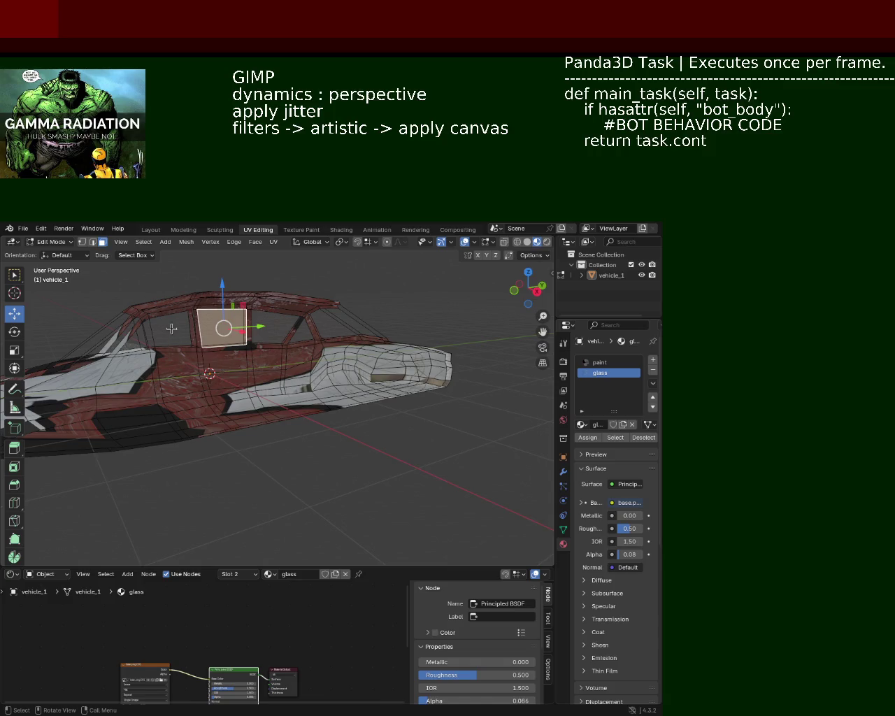
middle_click_drag(171, 328, 300, 444)
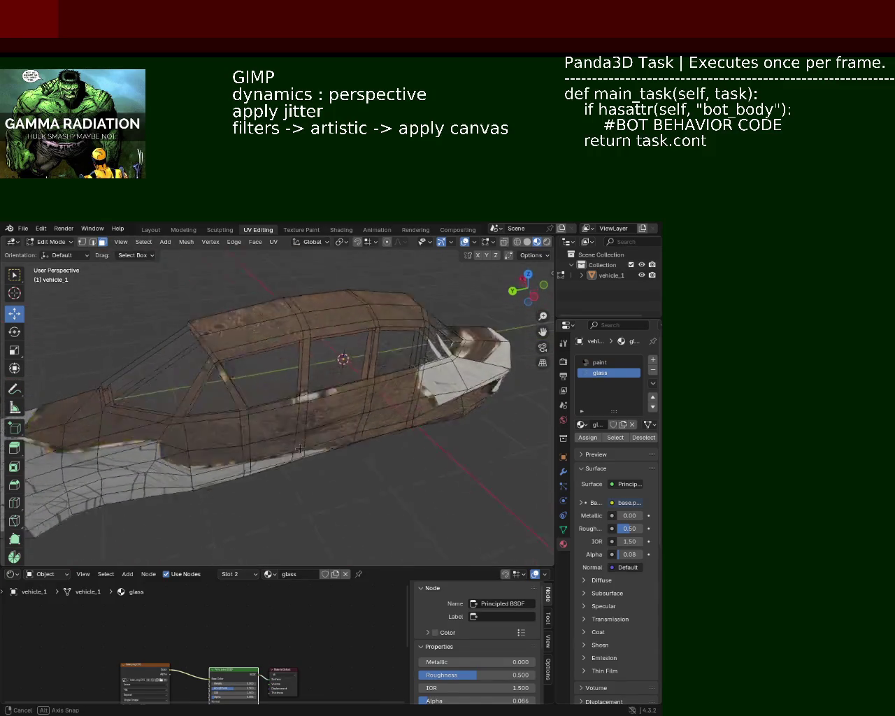
middle_click_drag(299, 444, 496, 386)
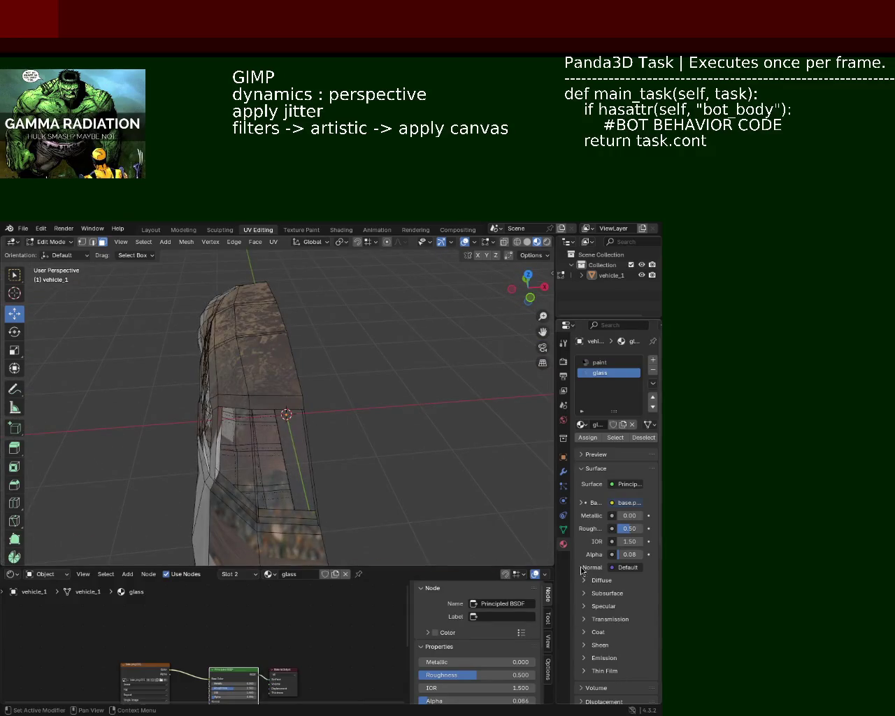
- Add a Mirror modifier via search 'mir', enabling Y and turning off the X axis
left_click(563, 472)
left_click(610, 359)
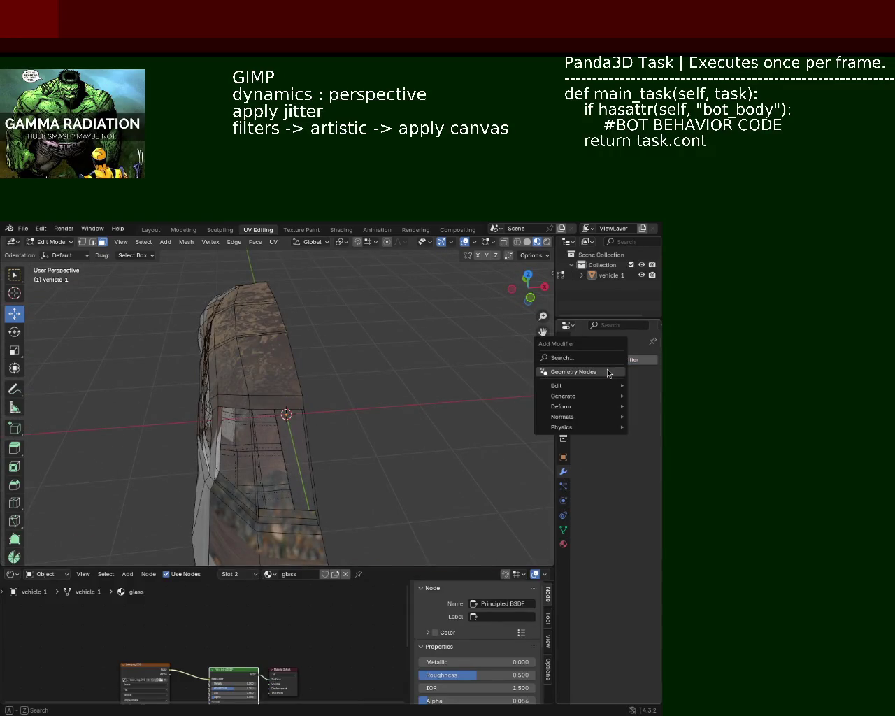
left_click(602, 359)
type("mir")
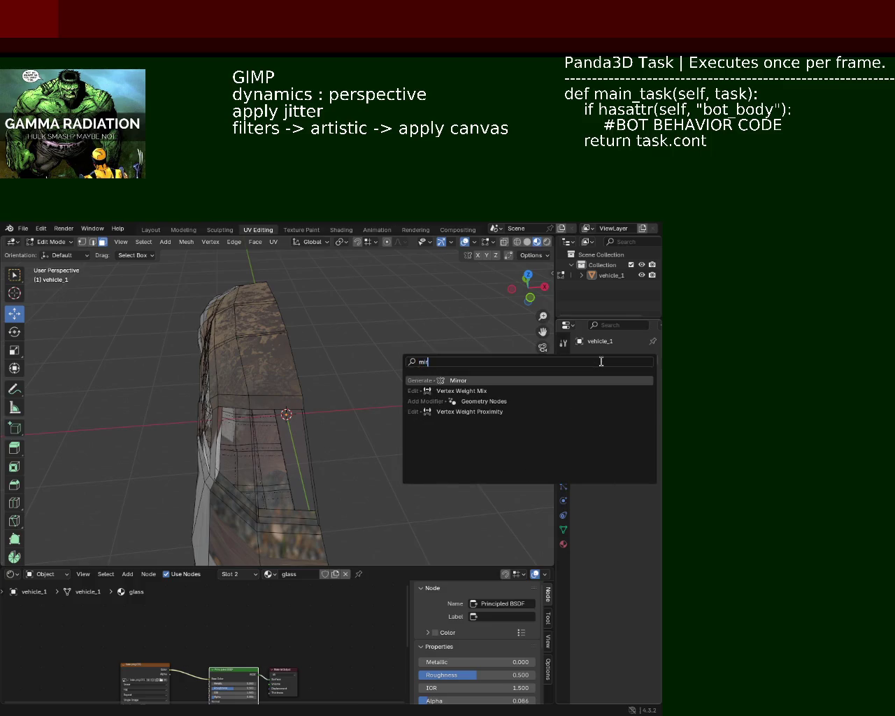
left_click(599, 377)
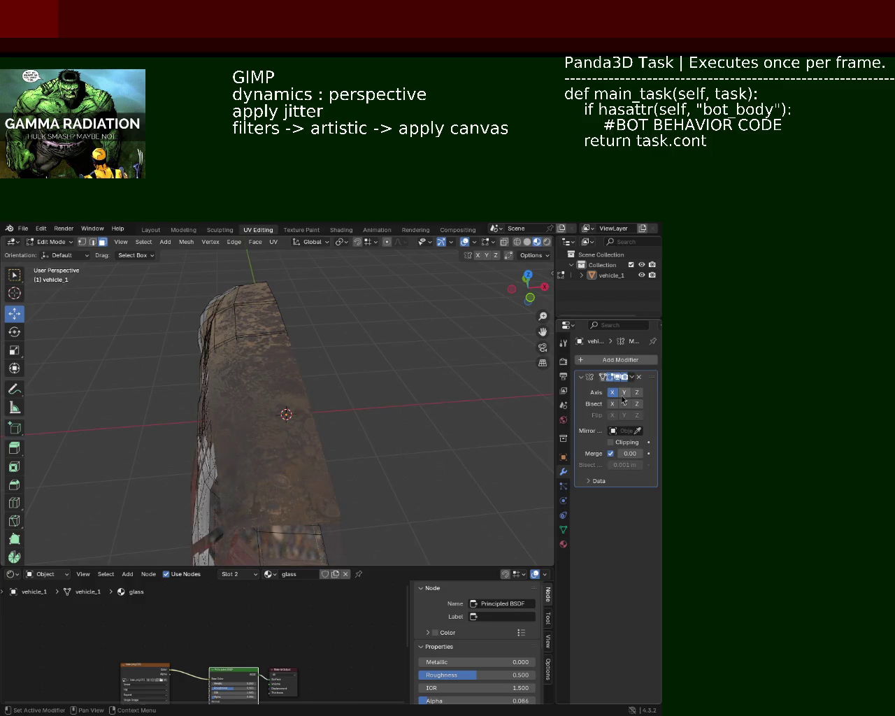
left_click(624, 393)
left_click(612, 392)
- Compare Solid and Material Preview shading of the mirrored car, then select the whole mesh
mouse_move(315, 392)
middle_mouse_down()
mouse_move(247, 384)
mouse_move(297, 422)
mouse_move(131, 401)
mouse_move(390, 419)
middle_mouse_up()
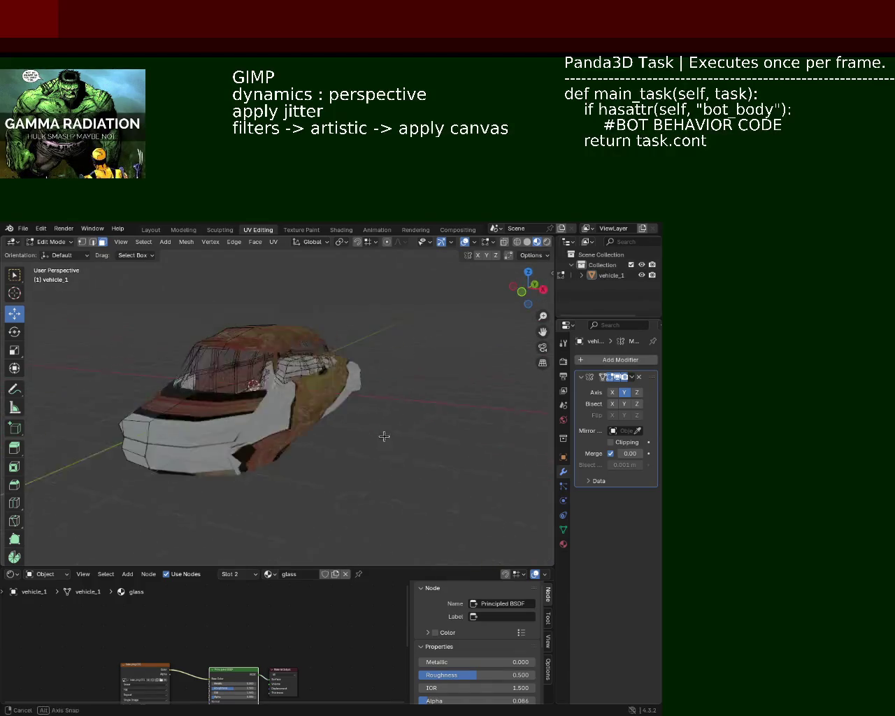
mouse_move(390, 420)
middle_mouse_down()
mouse_move(459, 303)
mouse_move(214, 386)
mouse_move(340, 370)
mouse_move(458, 334)
middle_mouse_up()
left_click(526, 241)
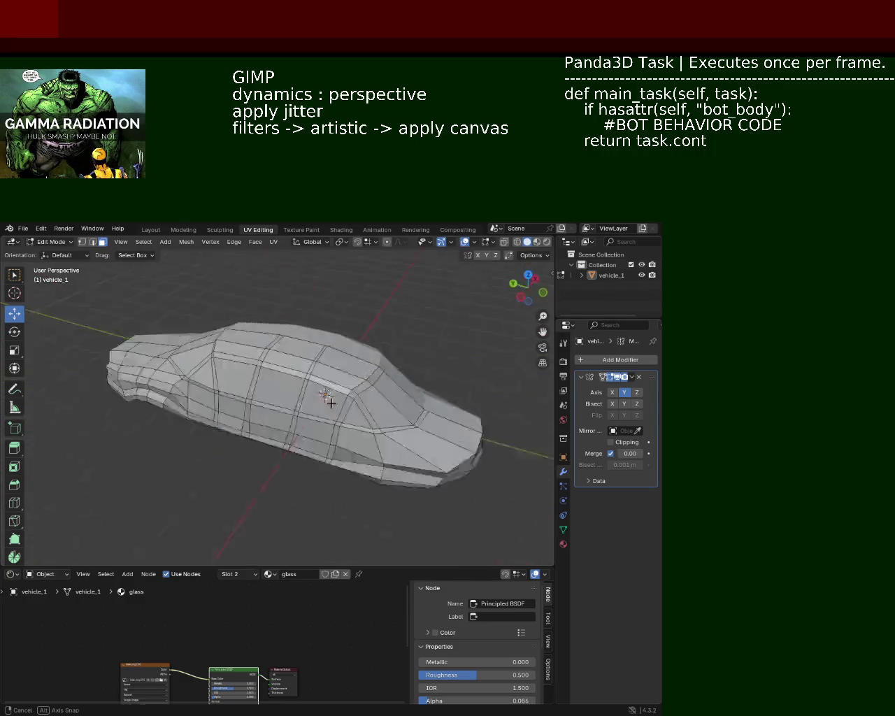
left_click(536, 242)
mouse_move(430, 380)
middle_mouse_down()
mouse_move(226, 442)
mouse_move(350, 369)
mouse_move(323, 404)
middle_mouse_up()
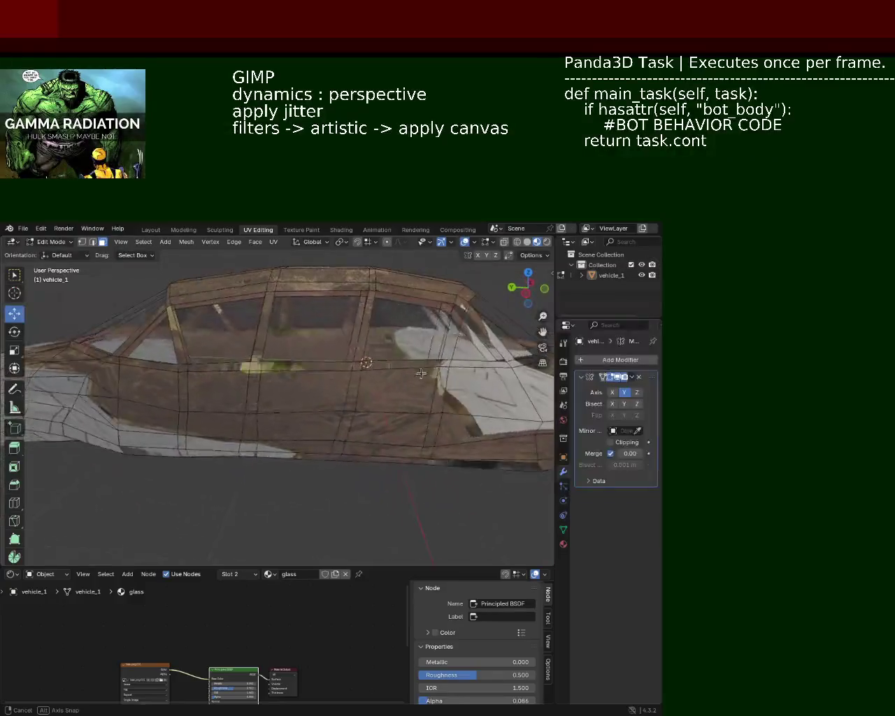
mouse_move(323, 404)
middle_mouse_down()
mouse_move(206, 379)
mouse_move(213, 350)
mouse_move(193, 361)
mouse_move(213, 379)
mouse_move(406, 394)
mouse_move(356, 371)
mouse_move(363, 364)
mouse_move(421, 389)
middle_mouse_up()
key("a")
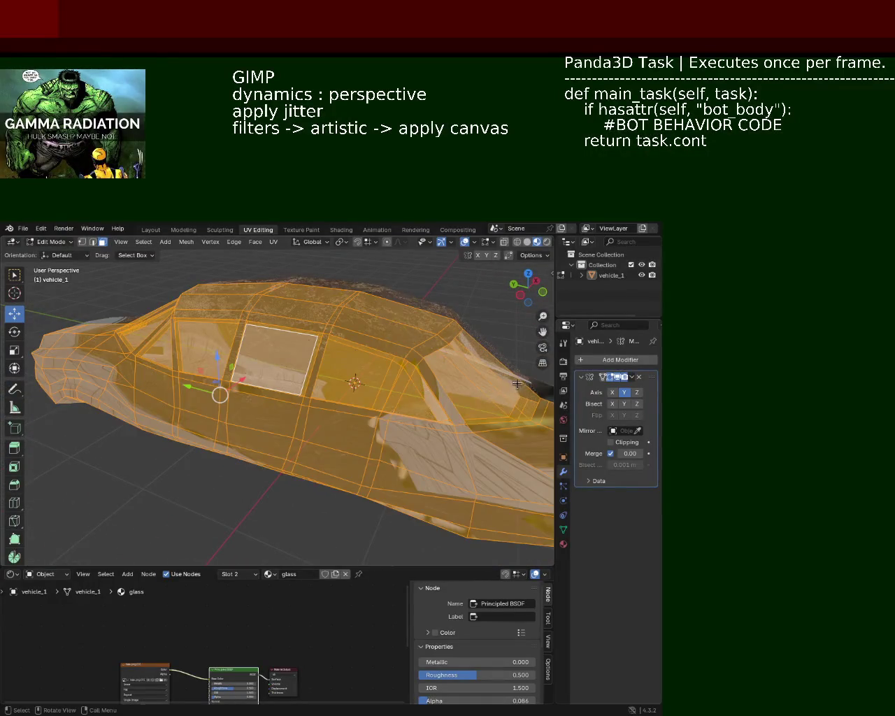
left_click(564, 544)
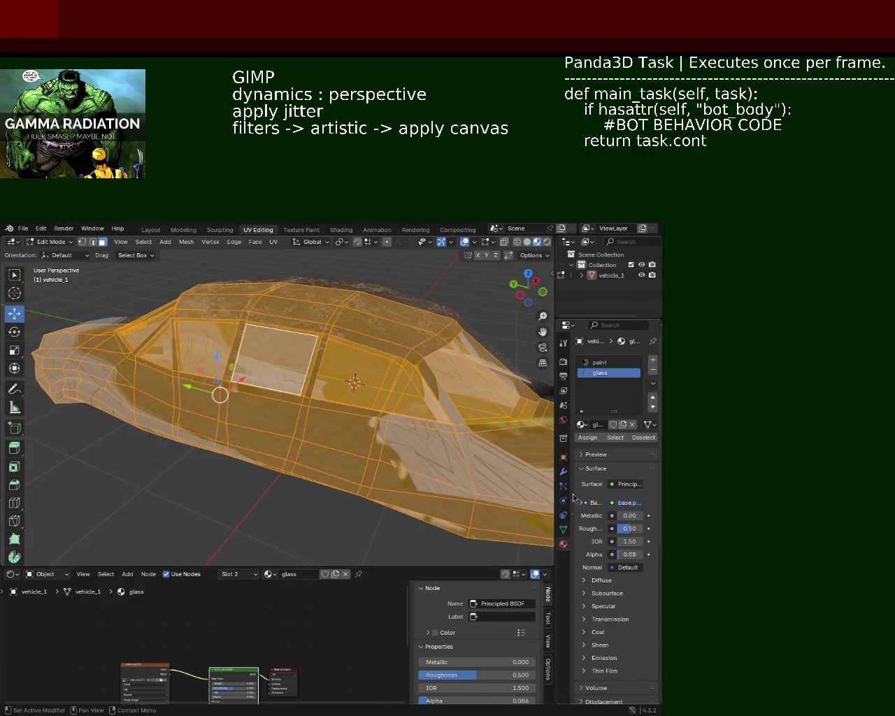
- Assign paint to the whole mesh and select the front and side window faces
left_click(600, 362)
left_click(588, 438)
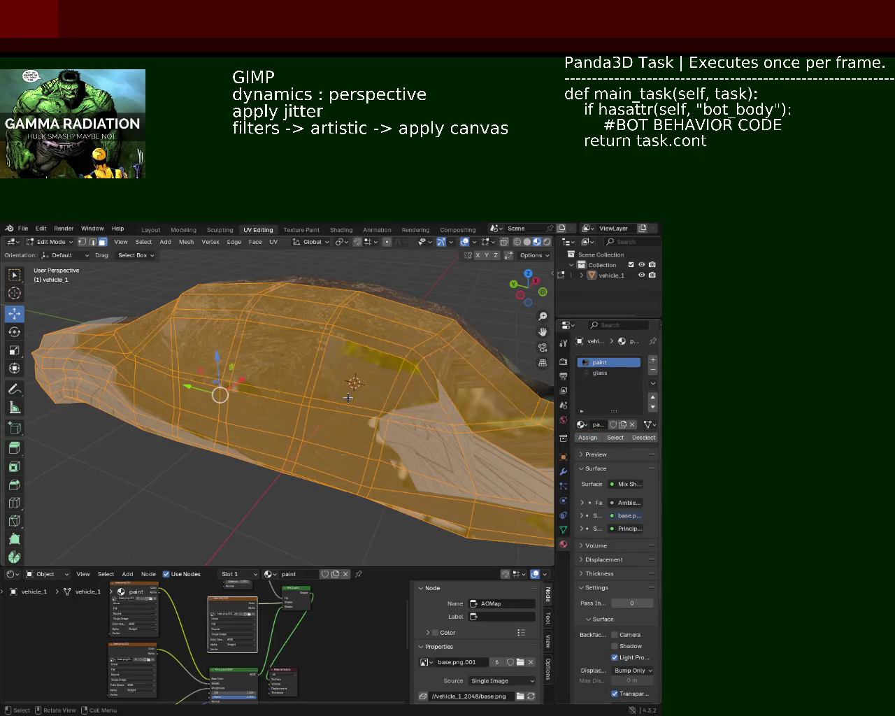
left_click(348, 398)
mouse_move(348, 398)
middle_mouse_down()
mouse_move(245, 385)
mouse_move(391, 364)
middle_mouse_up()
left_click(316, 414)
left_click(286, 412, "shift")
left_click(395, 366, "shift")
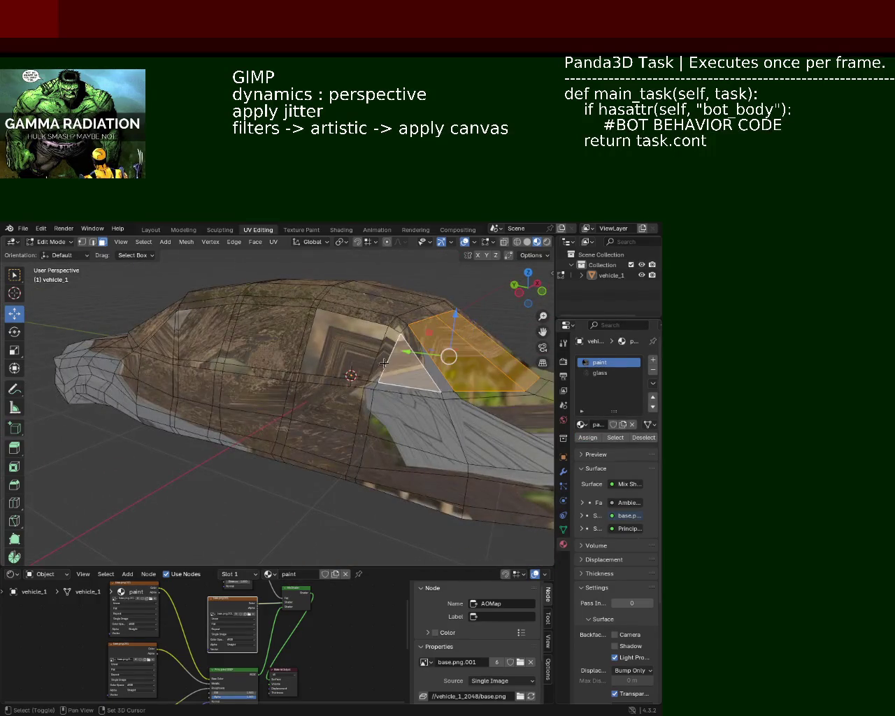
left_click(345, 347, "shift")
left_click(263, 338, "shift")
left_click(205, 336, "shift")
- Add the rear window and roof panel faces and assign the glass material
middle_click_drag(205, 335, 224, 370)
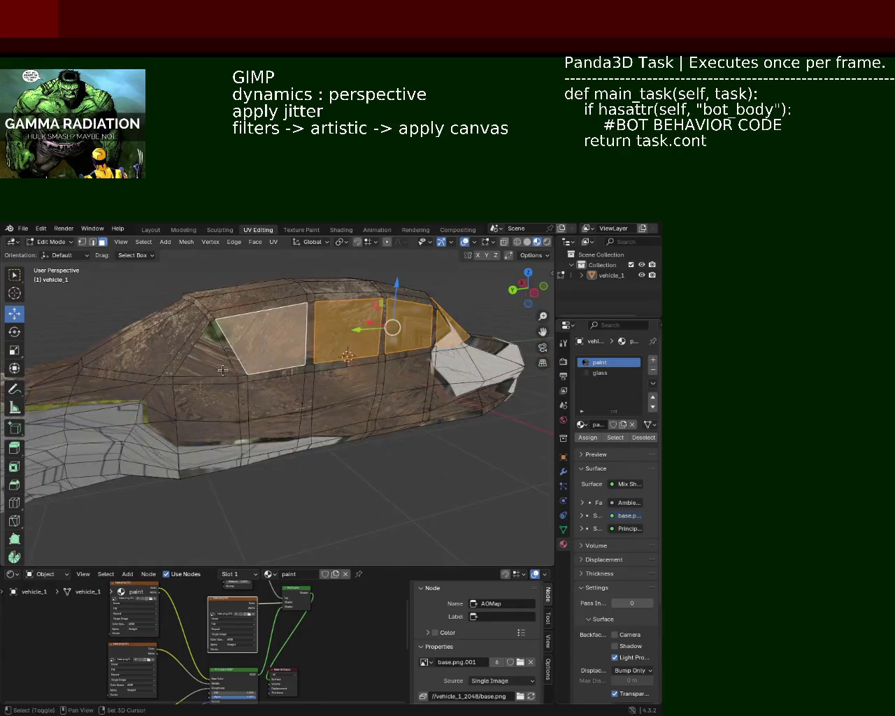
left_click(204, 358, "shift")
left_click(147, 339, "shift")
middle_click_drag(146, 339, 368, 404)
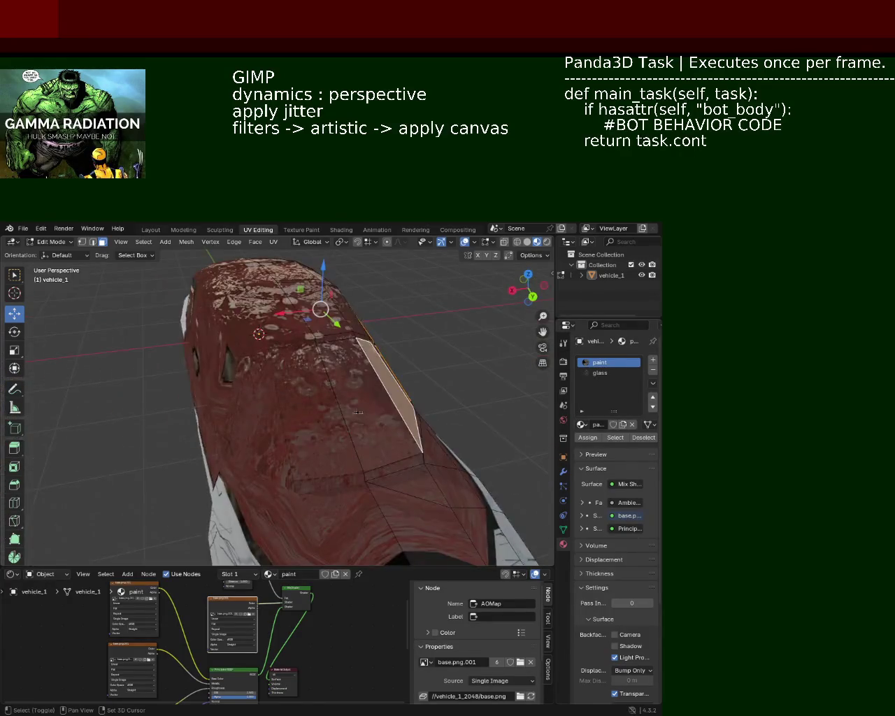
left_click(369, 404, "shift")
left_click(609, 373)
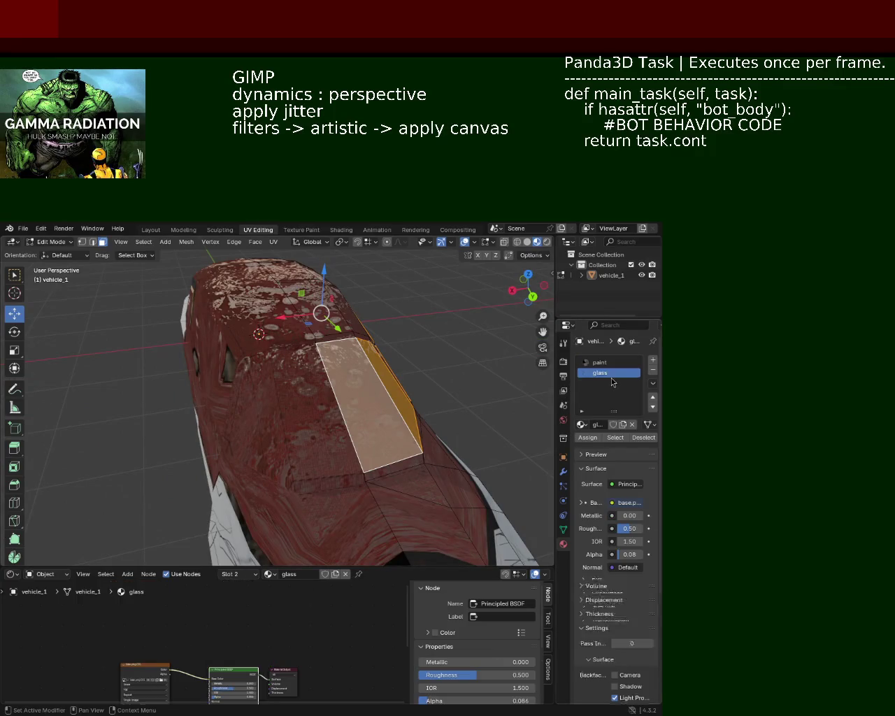
left_click(588, 437)
- Select the window faces on the car's other side
middle_click_drag(311, 436, 420, 462)
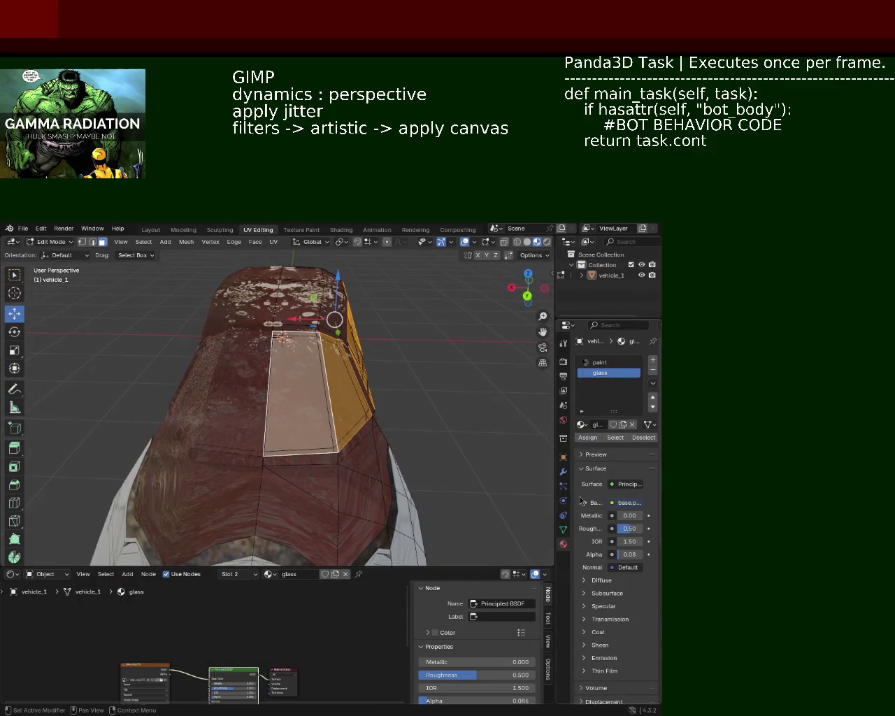
left_click(563, 472)
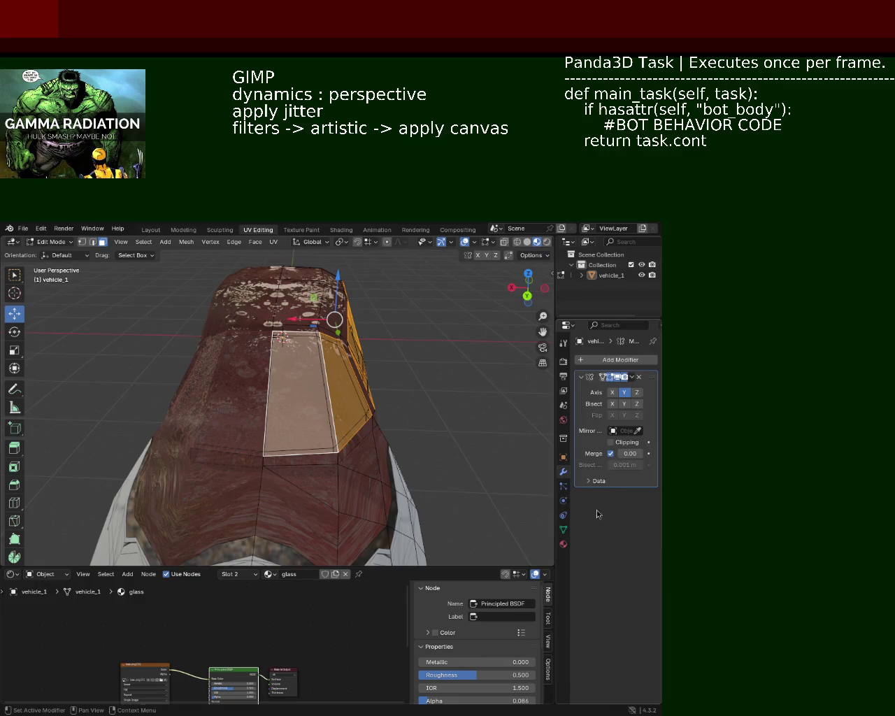
middle_click_drag(420, 391, 359, 364)
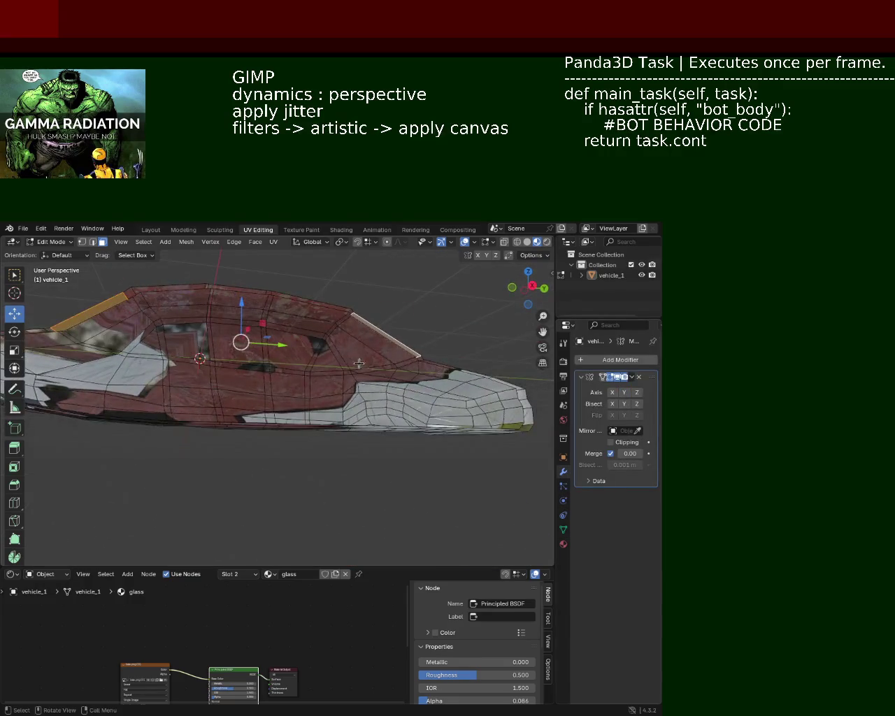
left_click(377, 344)
left_click(323, 357, "shift")
left_click(291, 347, "shift")
left_click(230, 342, "shift")
left_click(186, 341, "shift")
mouse_move(186, 341)
middle_mouse_down()
mouse_move(140, 366)
mouse_move(223, 344)
middle_mouse_up()
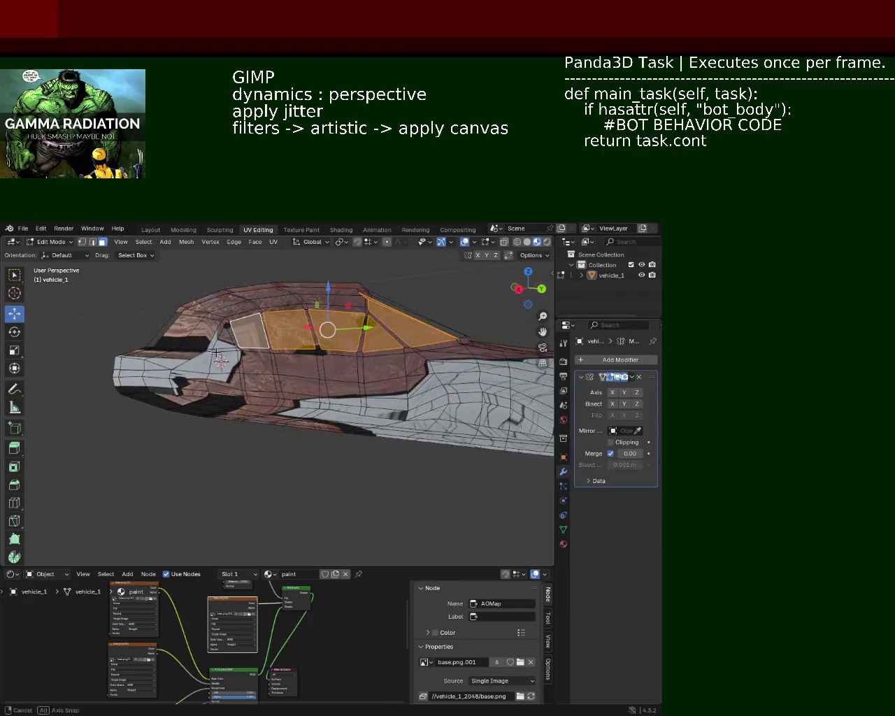
- Add the front window faces and assign the glass material to the selection
left_click(214, 339, "shift")
left_click(183, 333, "shift")
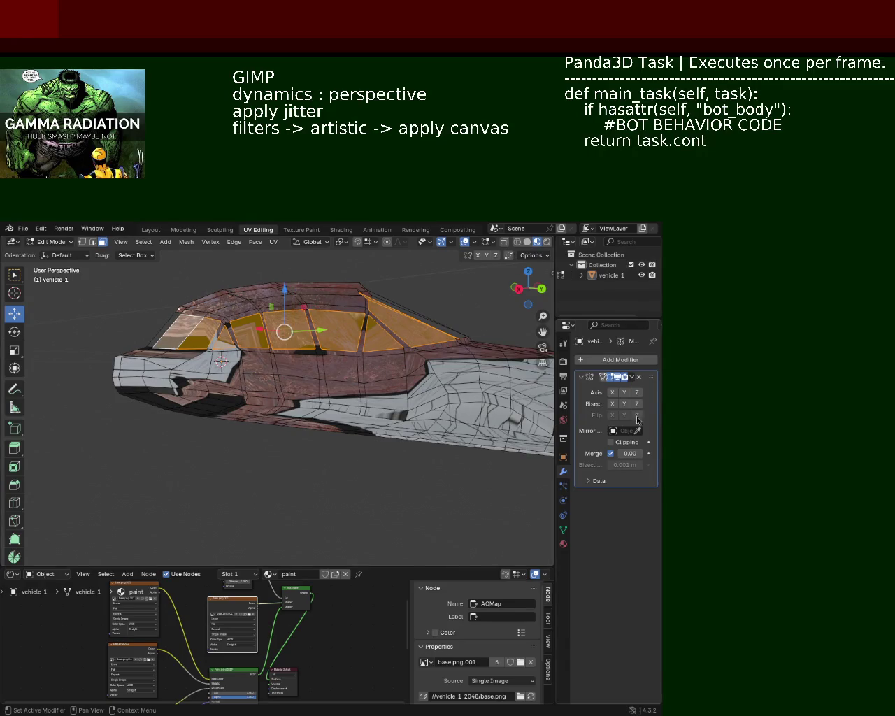
left_click(563, 544)
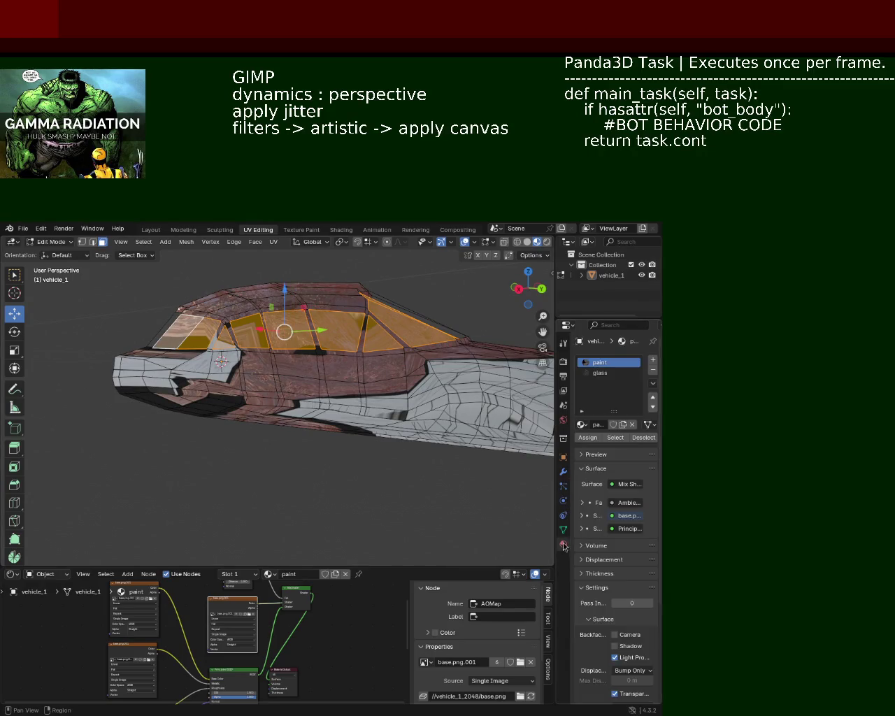
left_click(600, 373)
left_click(588, 437)
left_click(237, 377)
mouse_move(238, 379)
middle_mouse_down()
mouse_move(333, 481)
mouse_move(389, 417)
mouse_move(170, 409)
mouse_move(344, 463)
mouse_move(473, 320)
middle_mouse_up()
- Save vehicle_1.blend, compare Solid and Material Preview shading, and select all faces
key("ctrl+s")
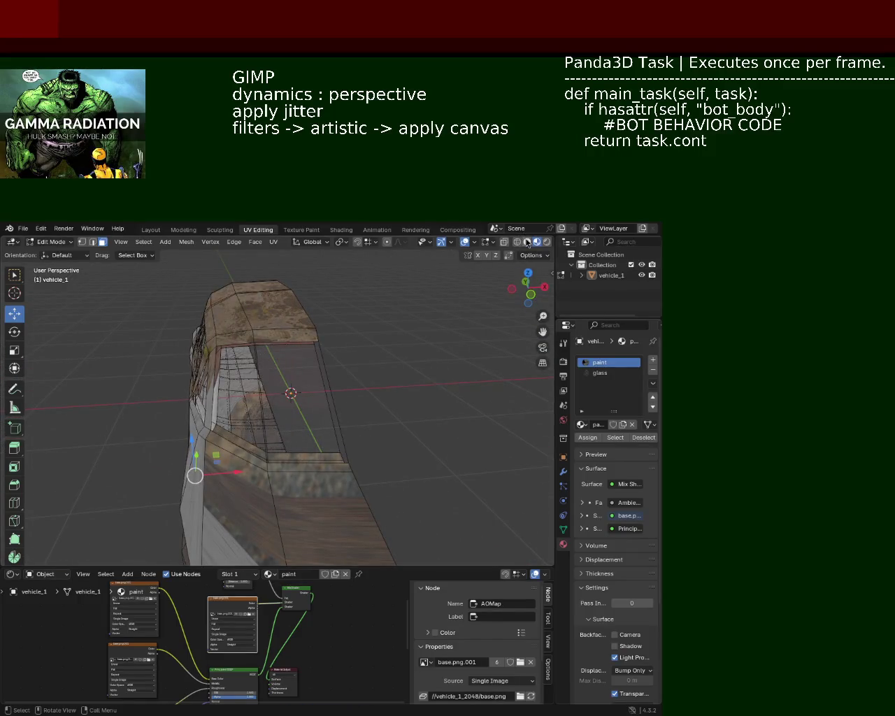
left_click(527, 241)
mouse_move(420, 349)
middle_mouse_down()
mouse_move(312, 393)
mouse_move(454, 349)
middle_mouse_up()
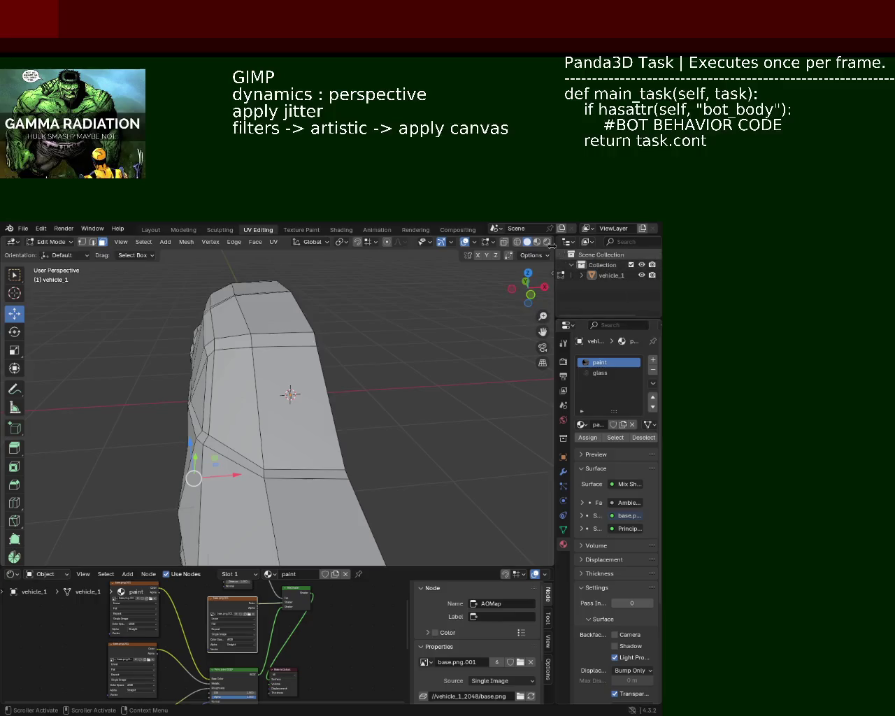
left_click(537, 241)
mouse_move(414, 386)
middle_mouse_down()
mouse_move(279, 415)
mouse_move(398, 340)
middle_mouse_up()
key("a")
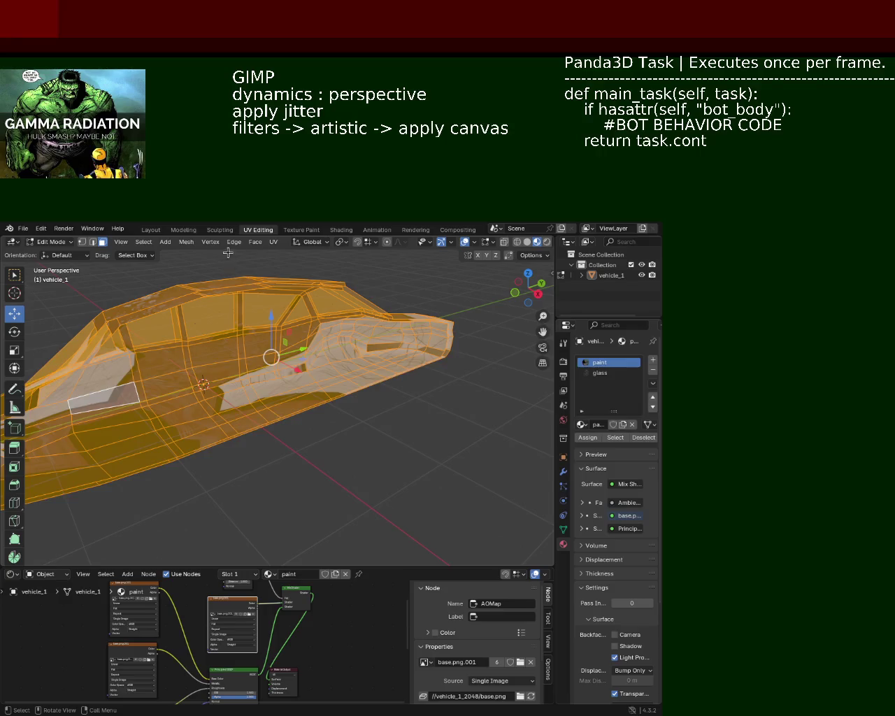
left_click(273, 242)
mouse_move(319, 254)
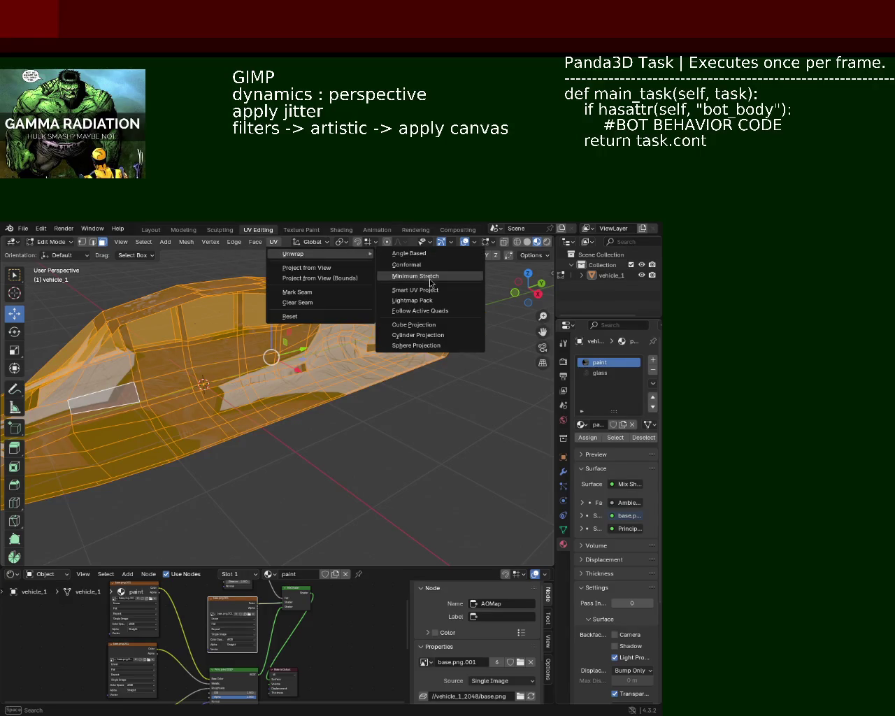
- Unwrap all faces with Minimum Stretch, deselect everything, and save vehicle_1.blend
left_click(431, 283)
mouse_move(431, 283)
middle_mouse_down()
mouse_move(420, 336)
mouse_move(428, 365)
mouse_move(357, 376)
mouse_move(356, 362)
mouse_move(339, 395)
mouse_move(107, 405)
mouse_move(62, 475)
mouse_move(71, 483)
middle_mouse_up()
key("alt+a")
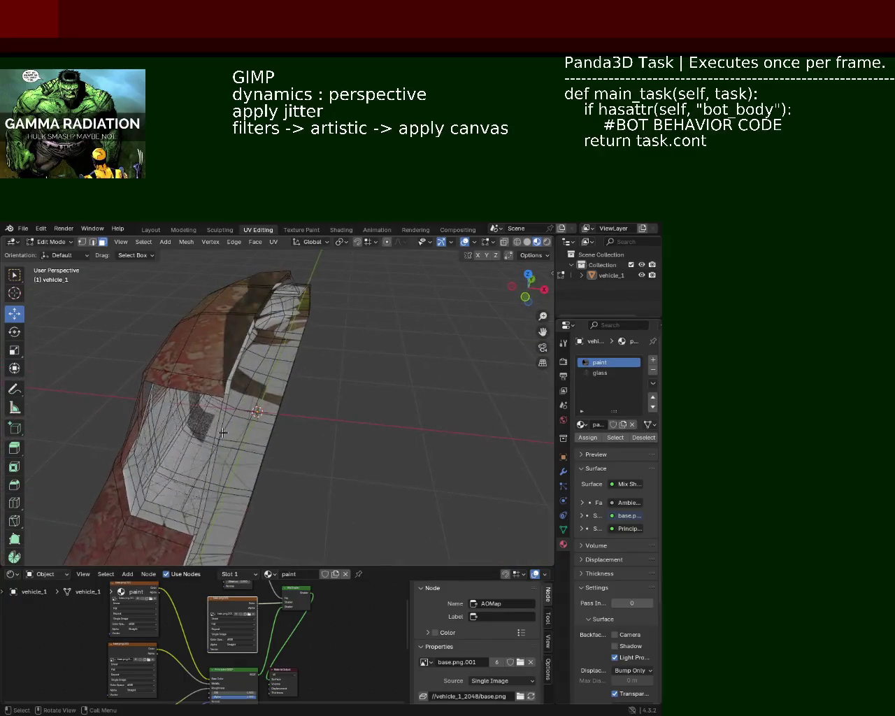
key("ctrl+s")
- Orbit to the car's side window frame and switch to Vertex select mode
mouse_move(325, 371)
middle_mouse_down()
mouse_move(407, 367)
mouse_move(230, 351)
middle_mouse_up()
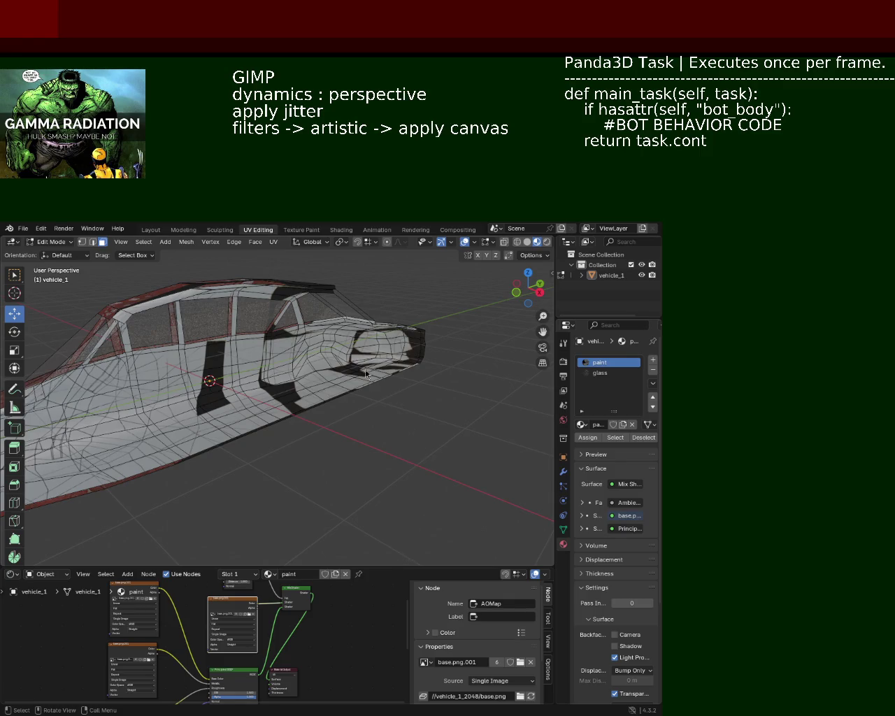
mouse_move(313, 398)
middle_mouse_down()
mouse_move(443, 388)
mouse_move(461, 446)
mouse_move(340, 426)
mouse_move(328, 466)
mouse_move(261, 398)
mouse_move(277, 422)
mouse_move(251, 407)
mouse_move(309, 351)
mouse_move(105, 266)
middle_mouse_up()
left_click(82, 242)
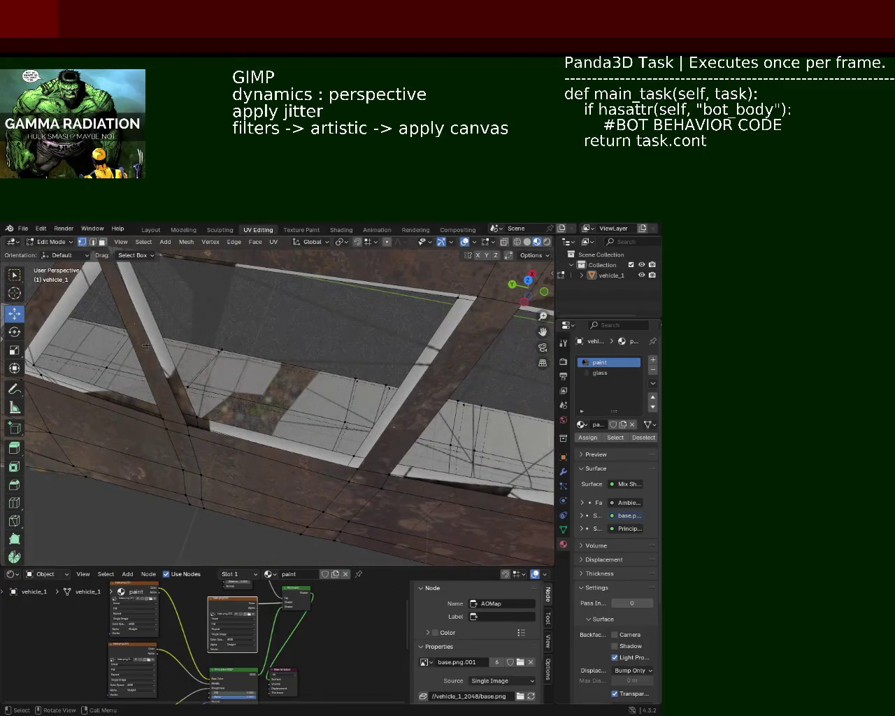
- Select a frame vertex and the left vertical edge of the window pillar
left_click(187, 426)
middle_click_drag(361, 472, 336, 358)
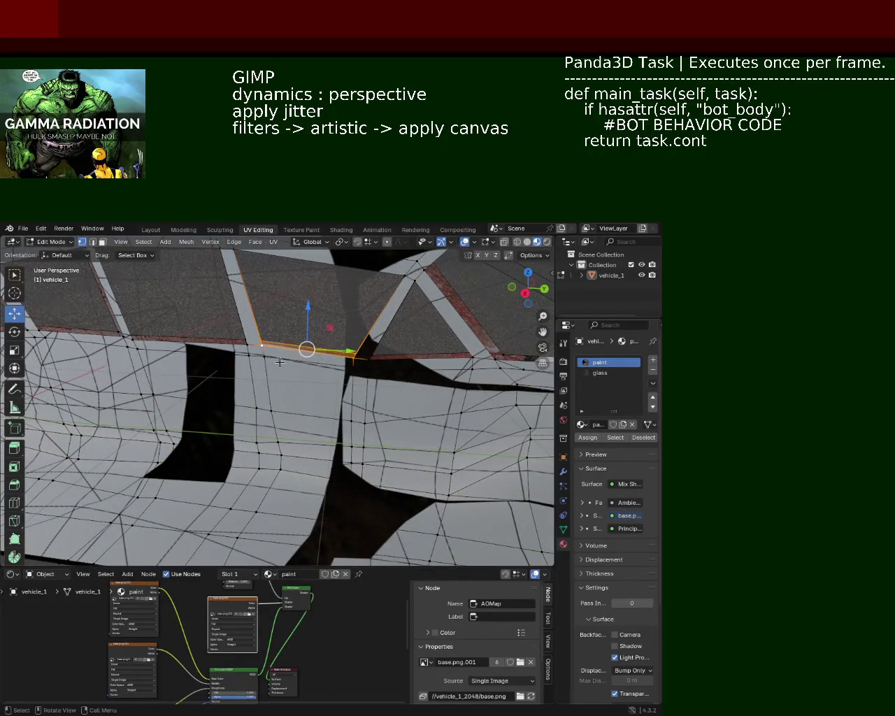
middle_click_drag(264, 348, 287, 405)
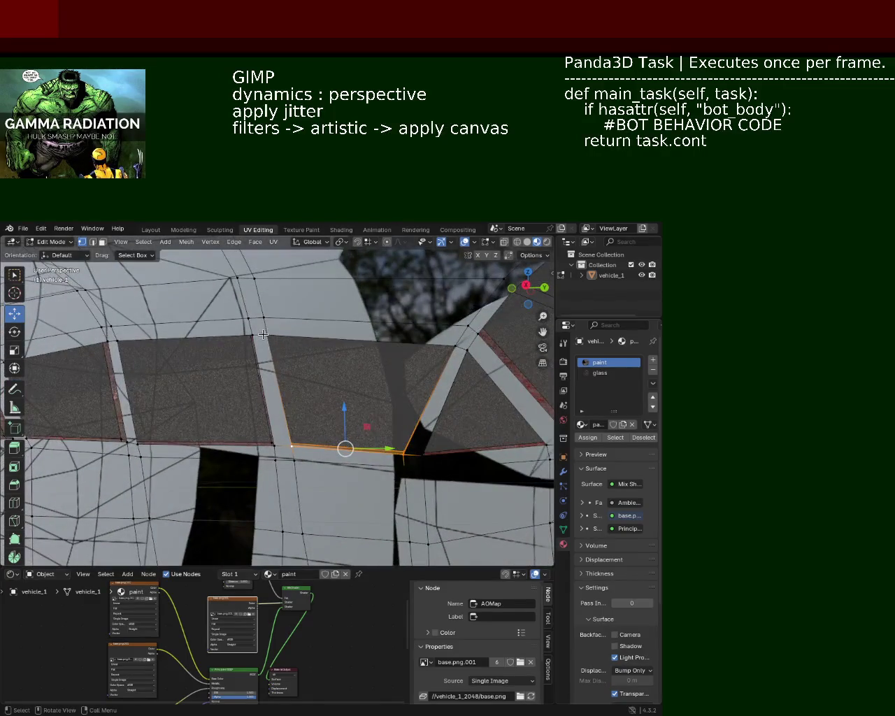
left_click(263, 335)
middle_click_drag(212, 418, 210, 311)
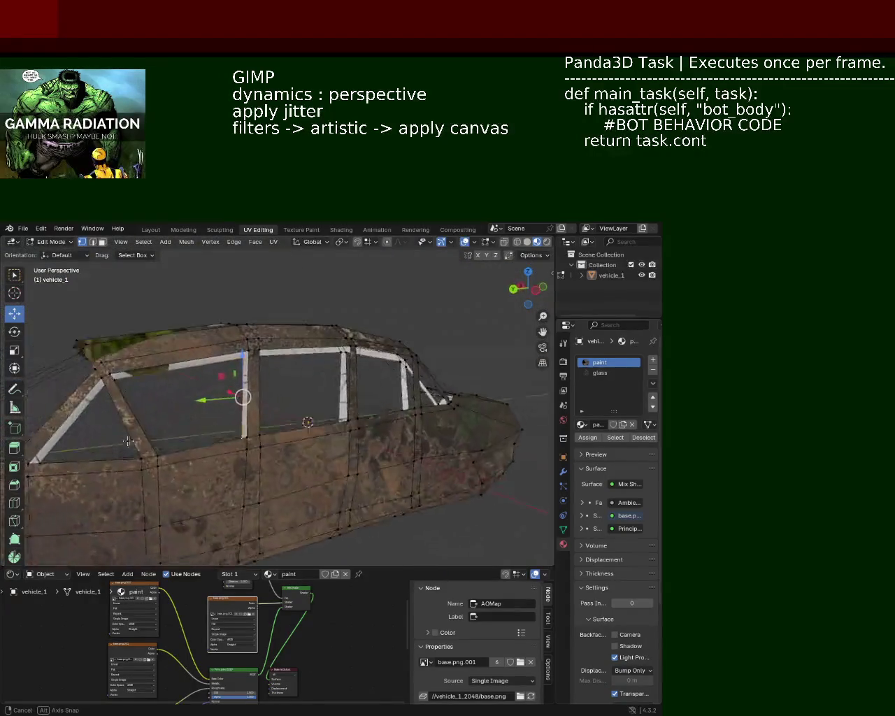
scroll(209, 305, "up", 2)
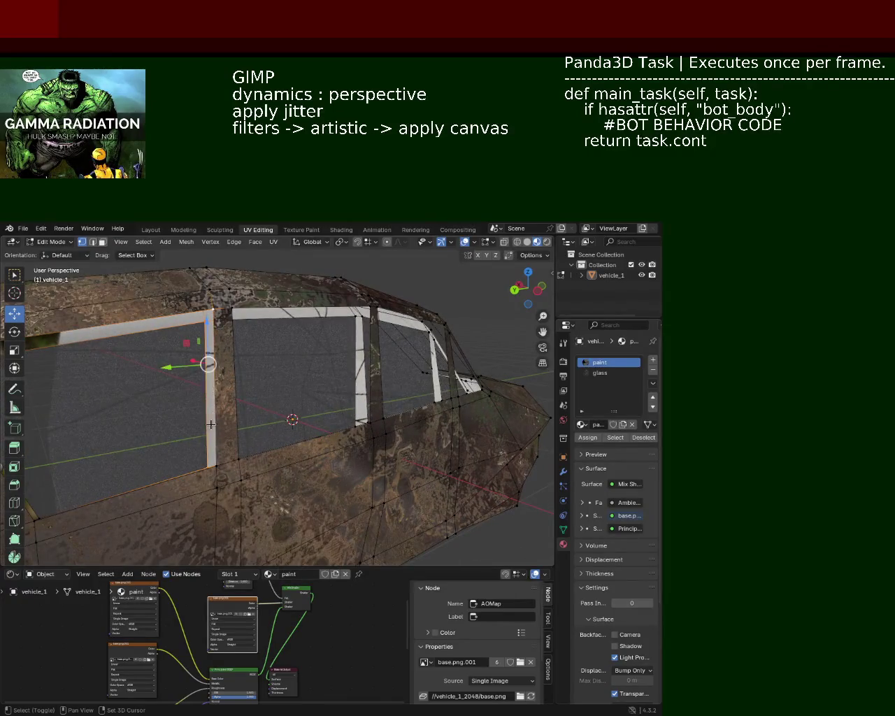
mouse_move(212, 466)
middle_mouse_down()
mouse_move(278, 411)
mouse_move(268, 352)
mouse_move(310, 384)
mouse_move(256, 380)
mouse_move(260, 368)
mouse_move(219, 410)
mouse_move(358, 365)
mouse_move(184, 373)
mouse_move(312, 369)
mouse_move(340, 347)
mouse_move(254, 336)
mouse_move(322, 330)
middle_mouse_up()
- Add the roof panel's top and right edges, the corner vertex and the diagonal frame strip
left_click(308, 334, "shift")
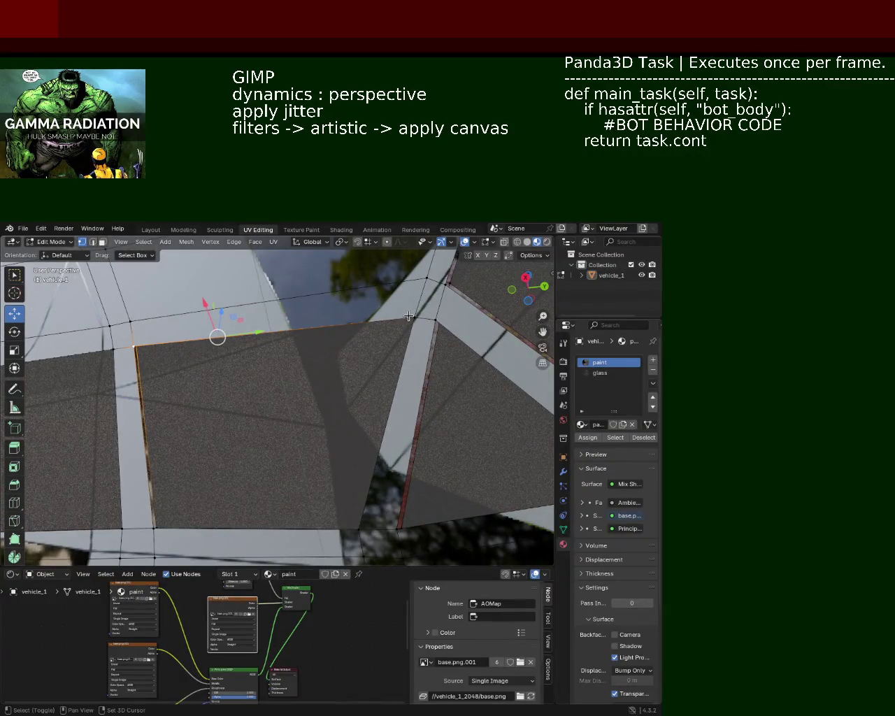
left_click(387, 341, "shift")
mouse_move(386, 341)
middle_mouse_down()
mouse_move(349, 462)
mouse_move(342, 400)
mouse_move(189, 383)
middle_mouse_up()
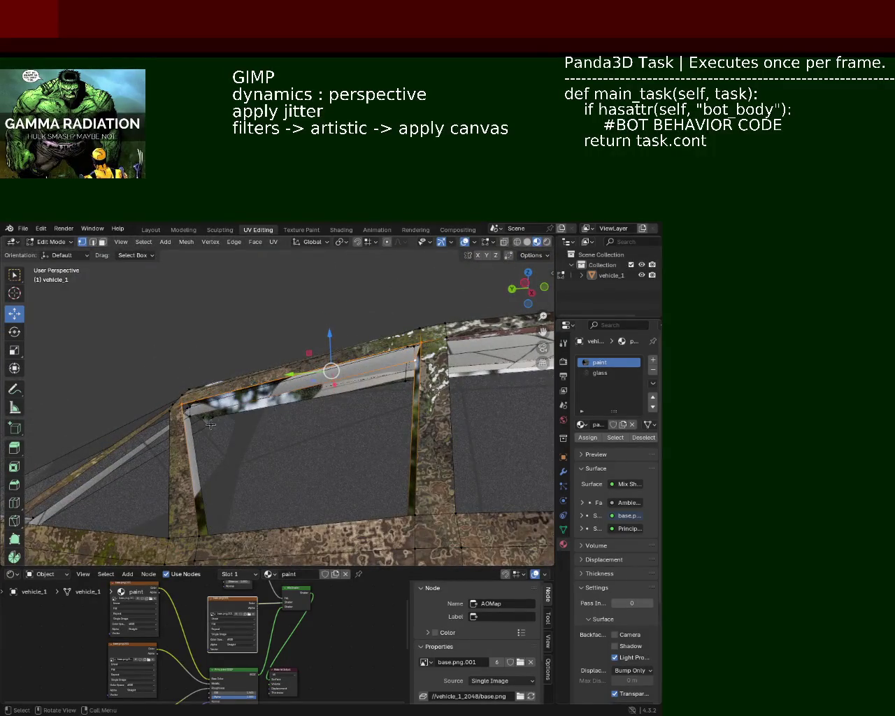
mouse_move(241, 427)
middle_mouse_down()
mouse_move(292, 400)
mouse_move(233, 417)
mouse_move(293, 424)
middle_mouse_up()
left_click(258, 344)
mouse_move(287, 489)
middle_mouse_down()
mouse_move(214, 449)
mouse_move(294, 503)
middle_mouse_up()
left_click(400, 410, "shift")
mouse_move(396, 395)
middle_mouse_down()
mouse_move(410, 464)
mouse_move(282, 391)
mouse_move(296, 312)
mouse_move(256, 342)
middle_mouse_up()
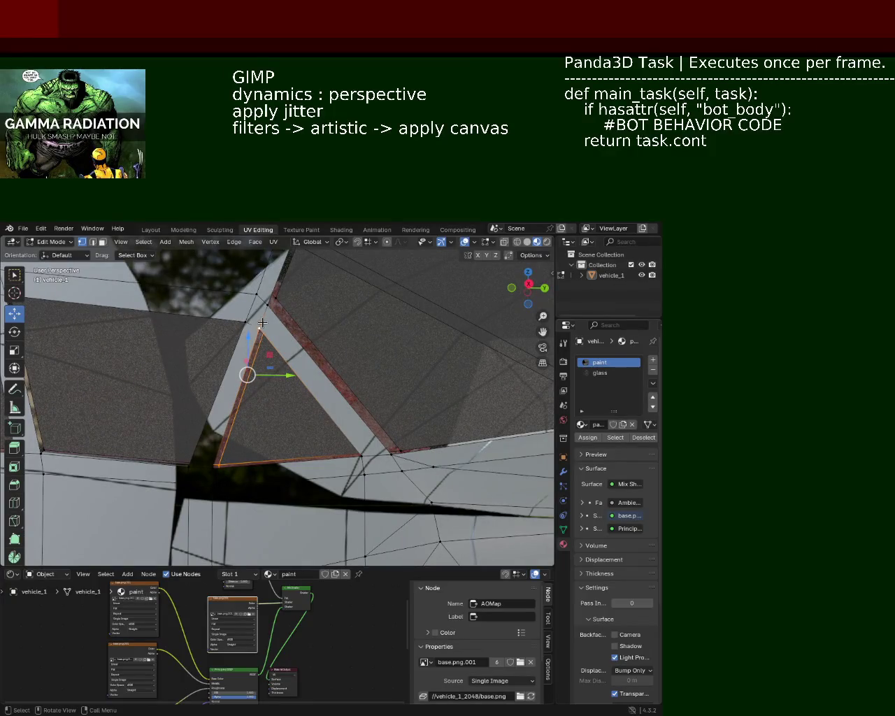
middle_click_drag(194, 482, 308, 304)
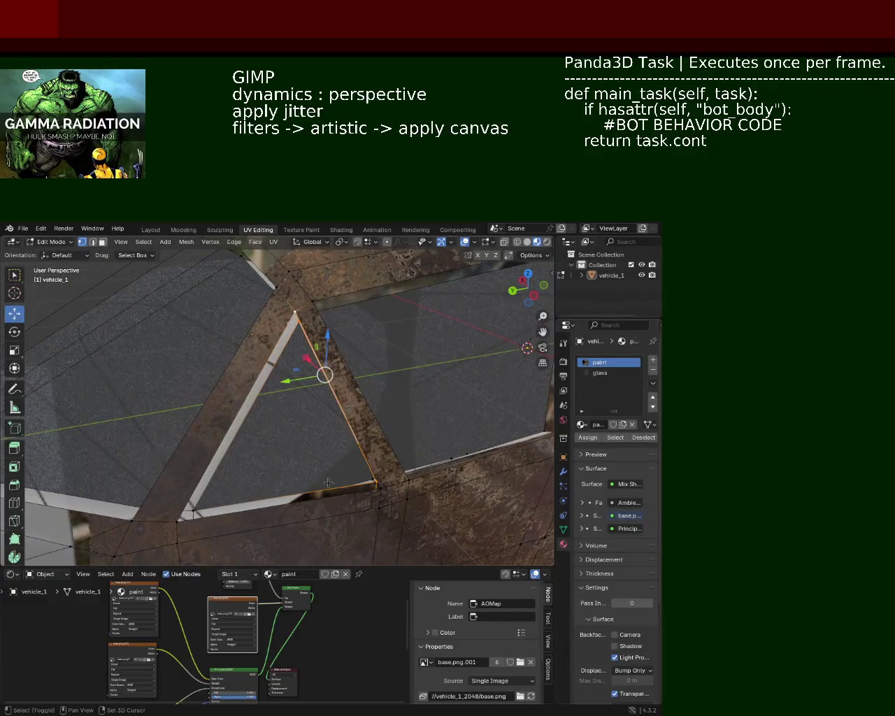
- Orbit and zoom in close on the triangular frame piece at the window pillar's base
middle_click_drag(380, 489, 271, 332)
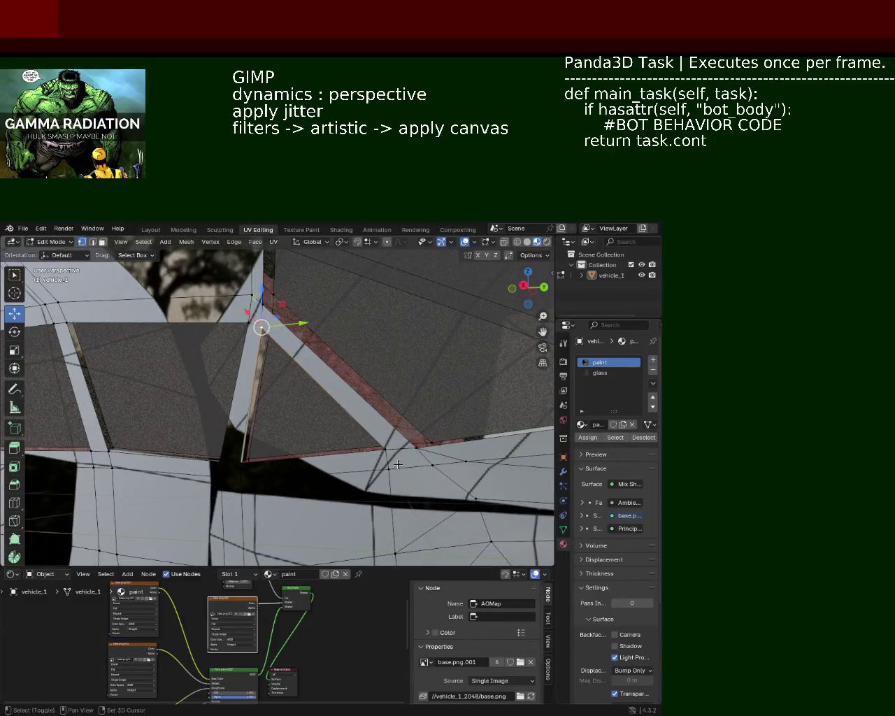
middle_click_drag(394, 450, 293, 328)
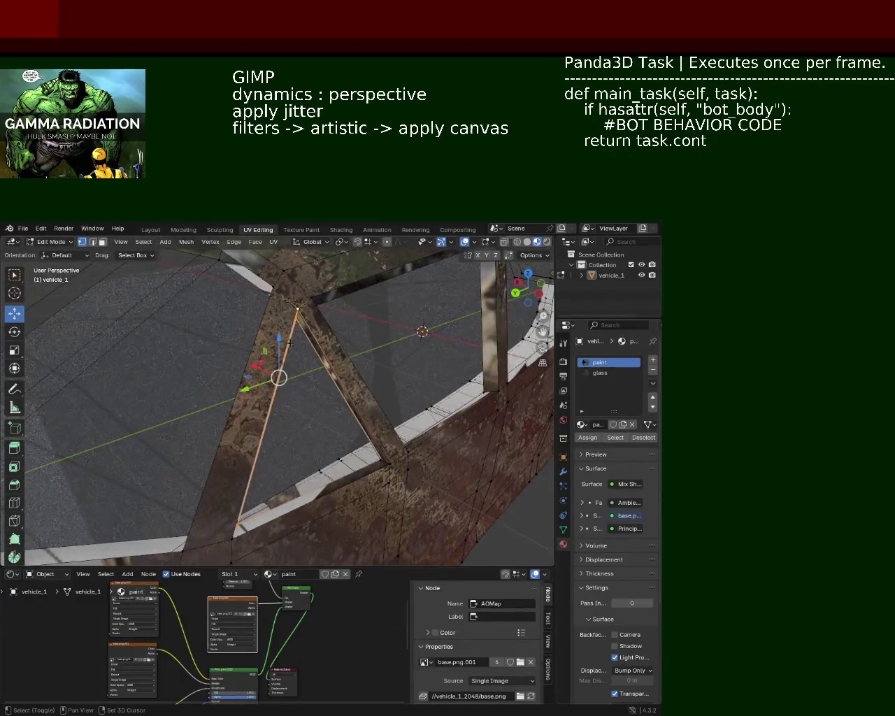
middle_click_drag(230, 537, 179, 460)
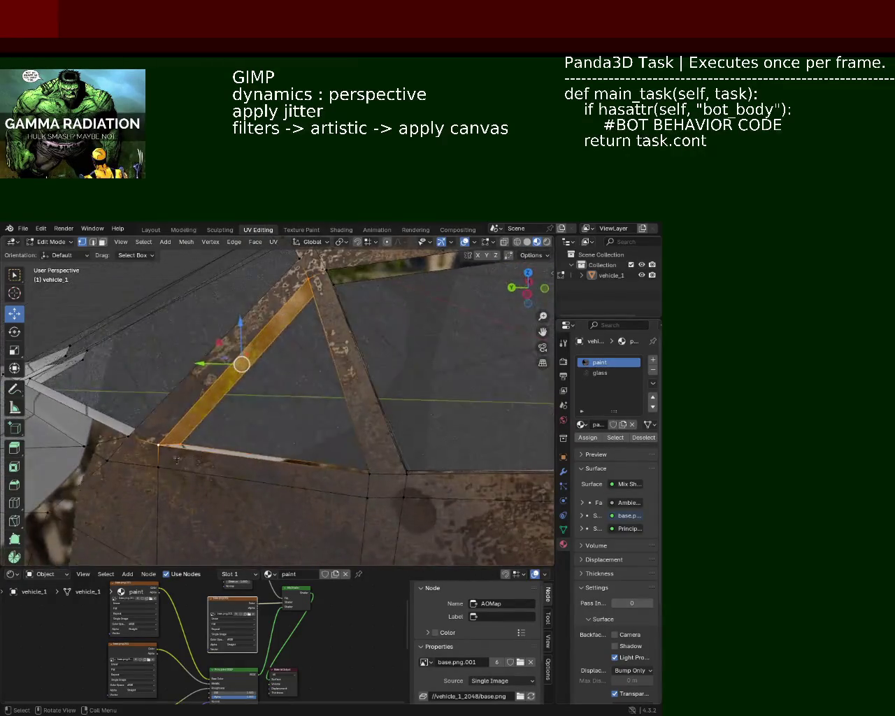
mouse_move(179, 460)
middle_mouse_down()
mouse_move(437, 478)
mouse_move(322, 455)
middle_mouse_up()
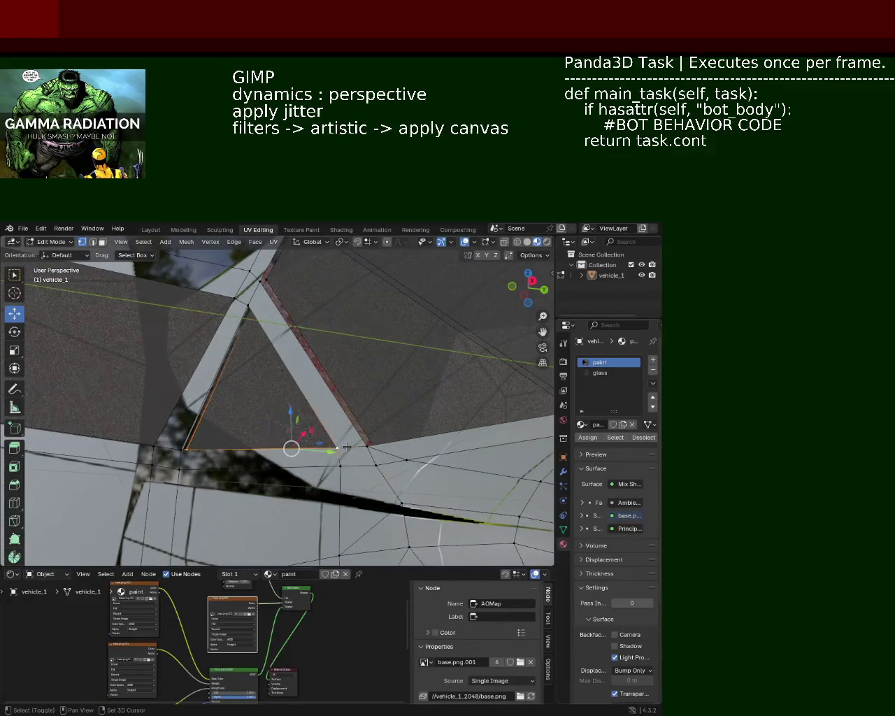
middle_click_drag(177, 451, 266, 437)
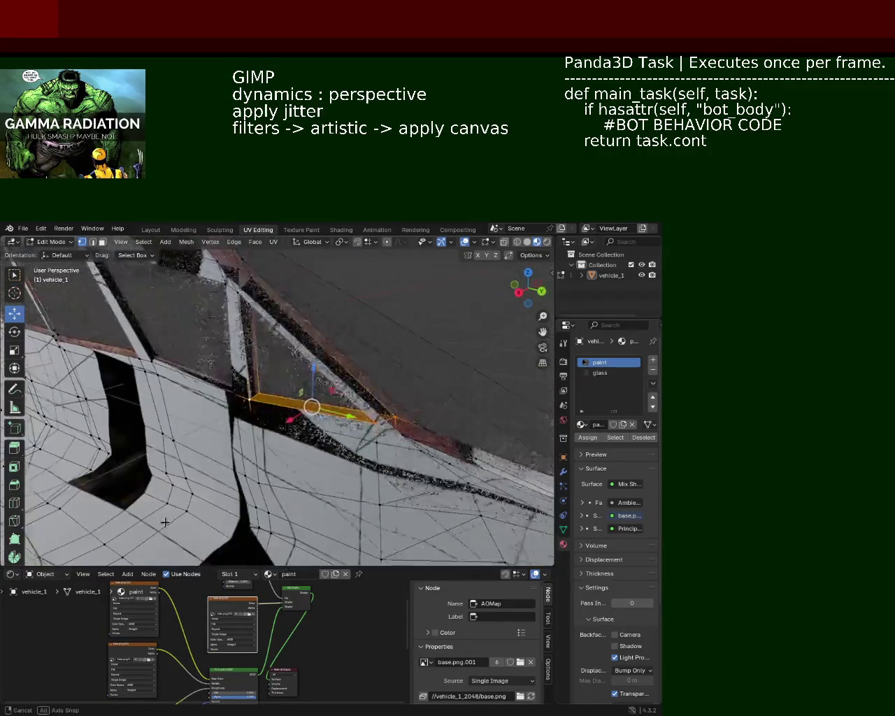
mouse_move(340, 413)
middle_mouse_down()
mouse_move(414, 398)
mouse_move(466, 426)
mouse_move(432, 408)
mouse_move(386, 405)
mouse_move(275, 450)
mouse_move(296, 484)
mouse_move(287, 450)
mouse_move(166, 427)
middle_mouse_up()
mouse_move(330, 446)
middle_mouse_down()
mouse_move(262, 367)
mouse_move(227, 388)
middle_mouse_up()
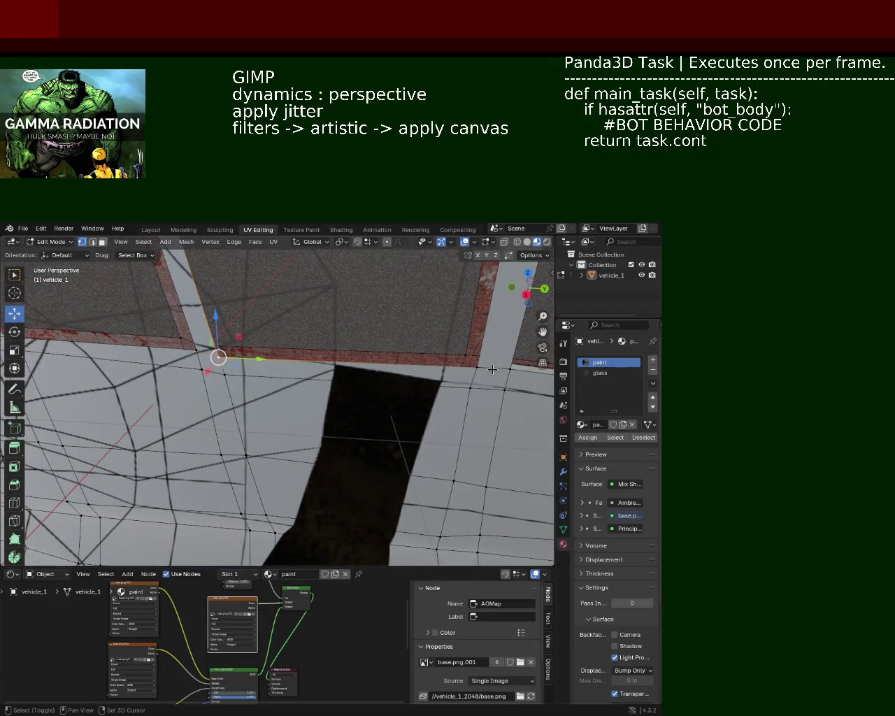
middle_click_drag(477, 372, 427, 427)
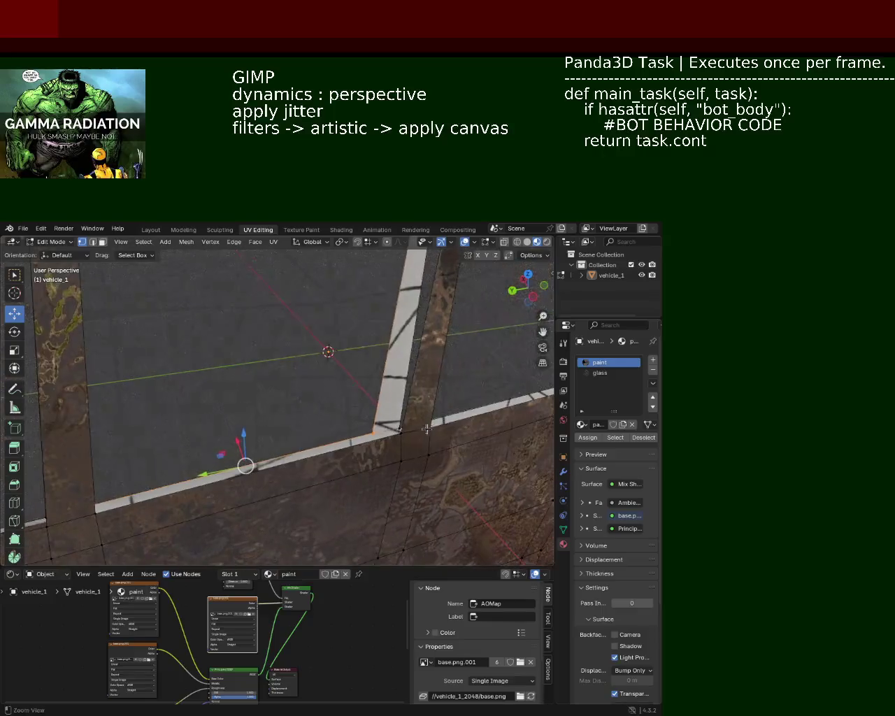
mouse_move(130, 508)
middle_mouse_down()
mouse_move(391, 424)
mouse_move(308, 432)
mouse_move(403, 458)
mouse_move(235, 392)
middle_mouse_up()
scroll(241, 413, "up", 4)
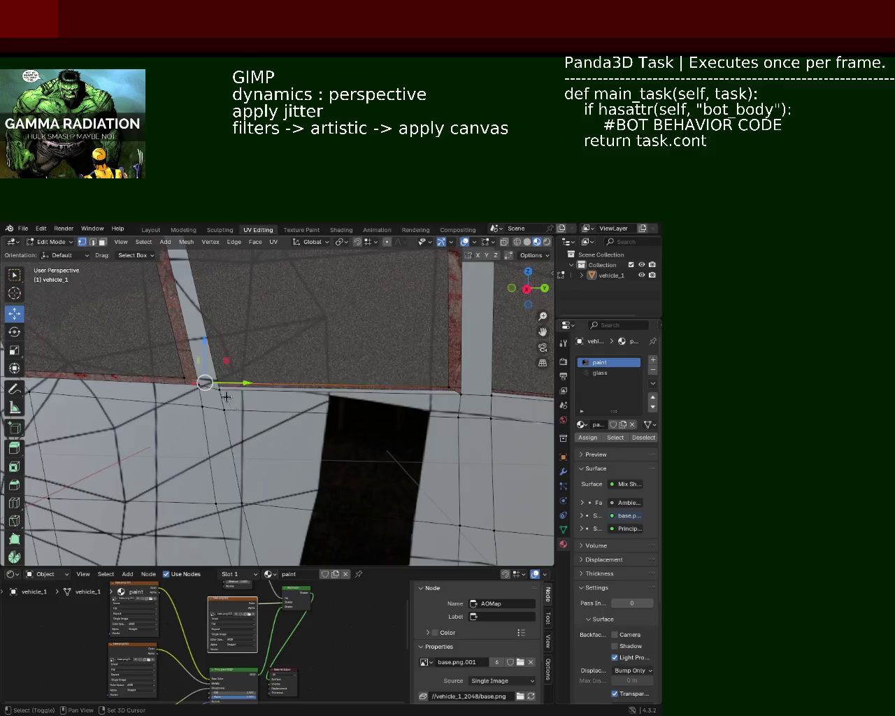
- Raise the pillar-base vertex along Z to meet the frame edge, then select the neighbouring strip corner
mouse_move(213, 348)
left_mouse_down()
mouse_move(210, 359)
mouse_move(209, 332)
mouse_move(211, 364)
left_mouse_up()
mouse_move(212, 364)
middle_mouse_down()
mouse_move(378, 430)
mouse_move(279, 433)
middle_mouse_up()
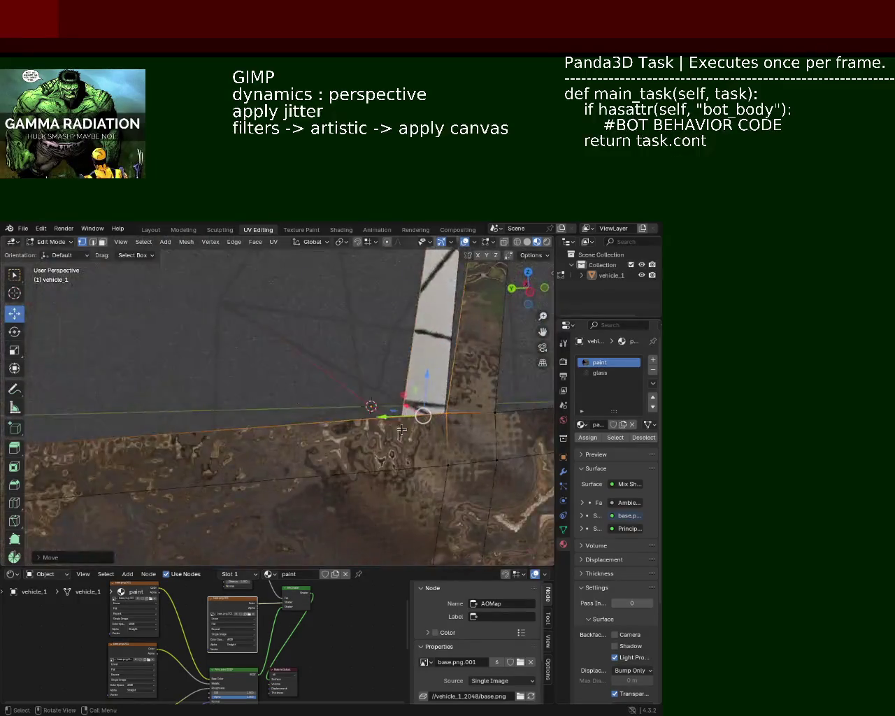
left_click(262, 435)
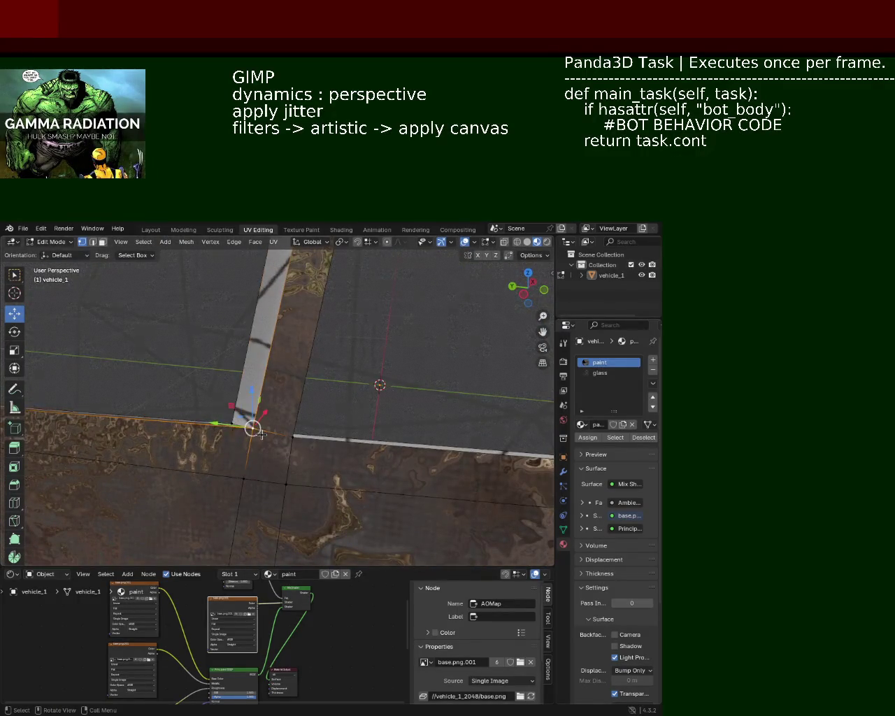
middle_click_drag(218, 423, 326, 380)
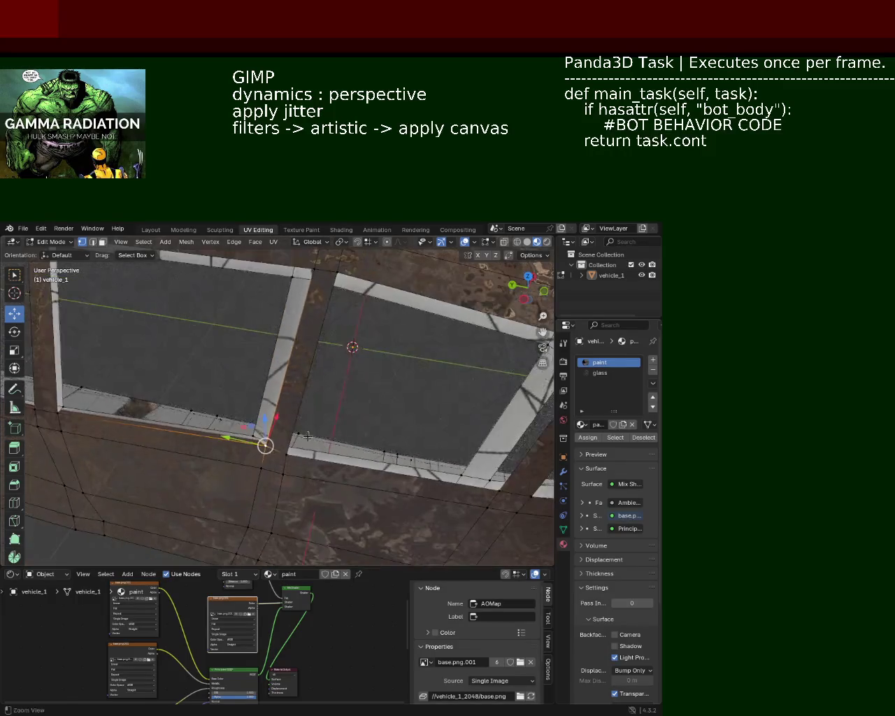
middle_click_drag(326, 381, 319, 314)
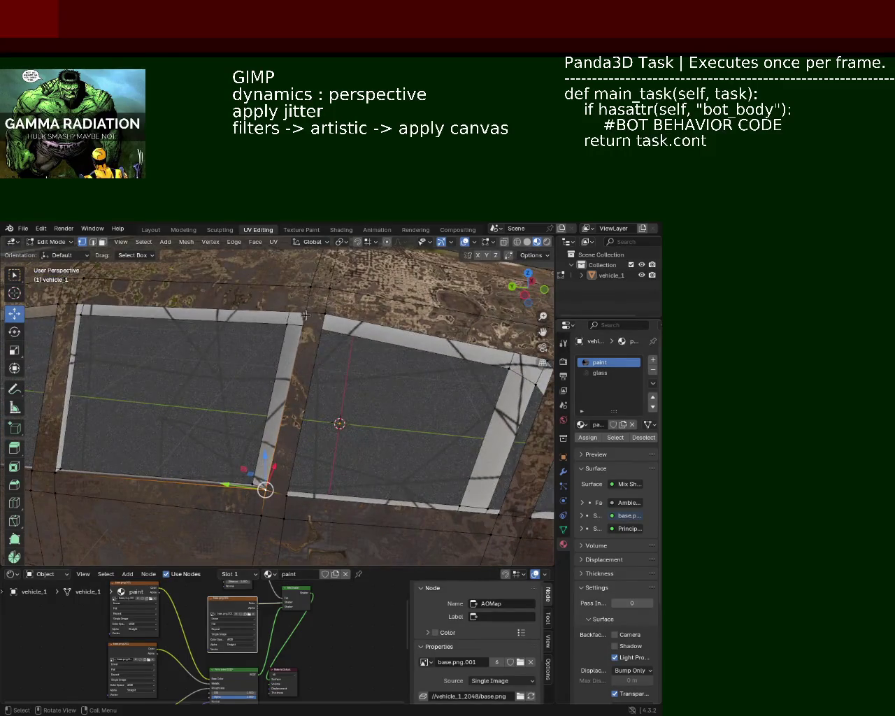
- Slide the pillar strip between the two windows along the Y axis
left_click(324, 314, "shift")
left_click(287, 495, "shift")
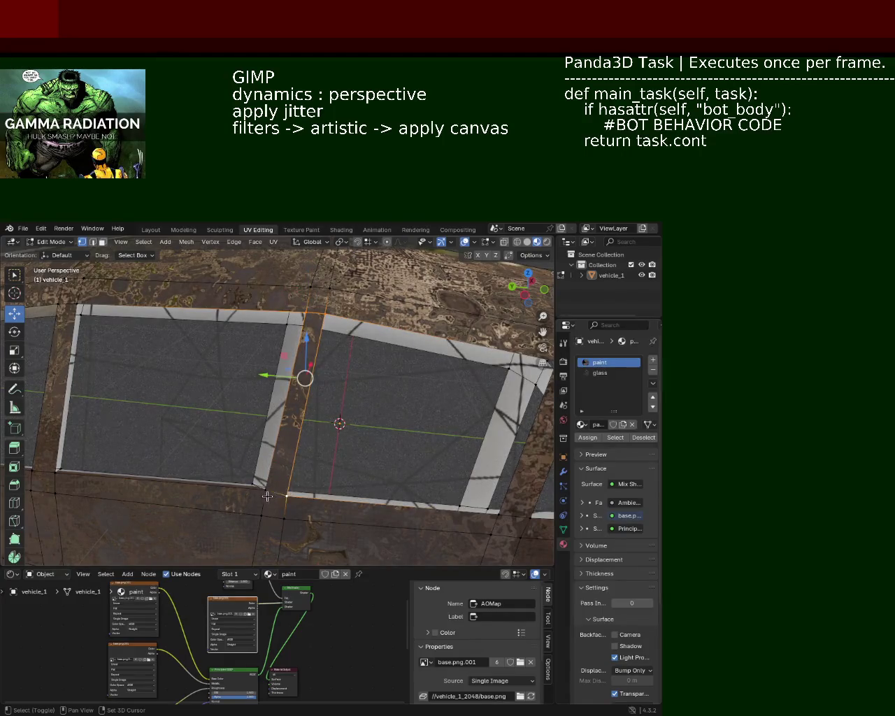
left_click(266, 490, "shift")
left_click_drag(256, 406, 241, 414)
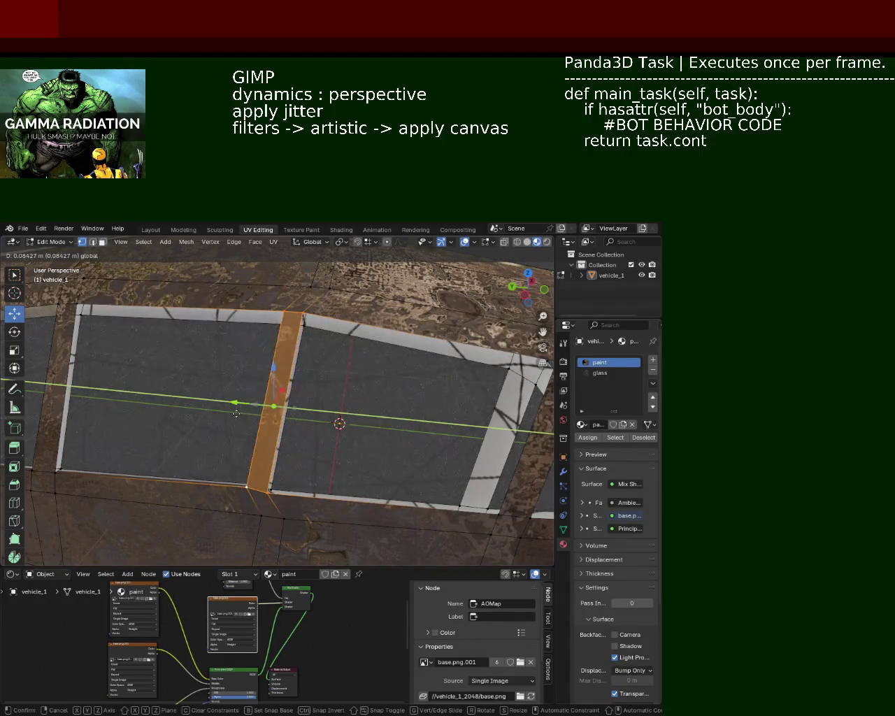
left_click(242, 414)
mouse_move(241, 414)
middle_mouse_down()
mouse_move(221, 413)
mouse_move(298, 417)
mouse_move(307, 458)
middle_mouse_up()
- Slide the lower window edge along Y and select the loop along the lower window line
left_click_drag(307, 460, 283, 471)
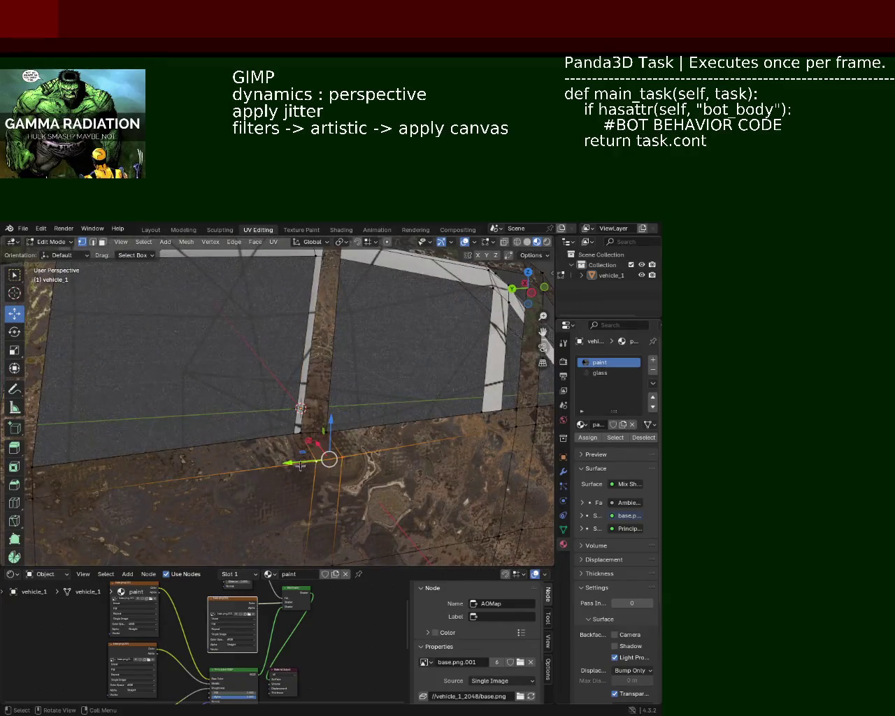
left_click(283, 471)
scroll(283, 471, "down", 5)
mouse_move(282, 471)
middle_mouse_down()
mouse_move(299, 466)
mouse_move(250, 450)
middle_mouse_up()
scroll(250, 450, "up", 2)
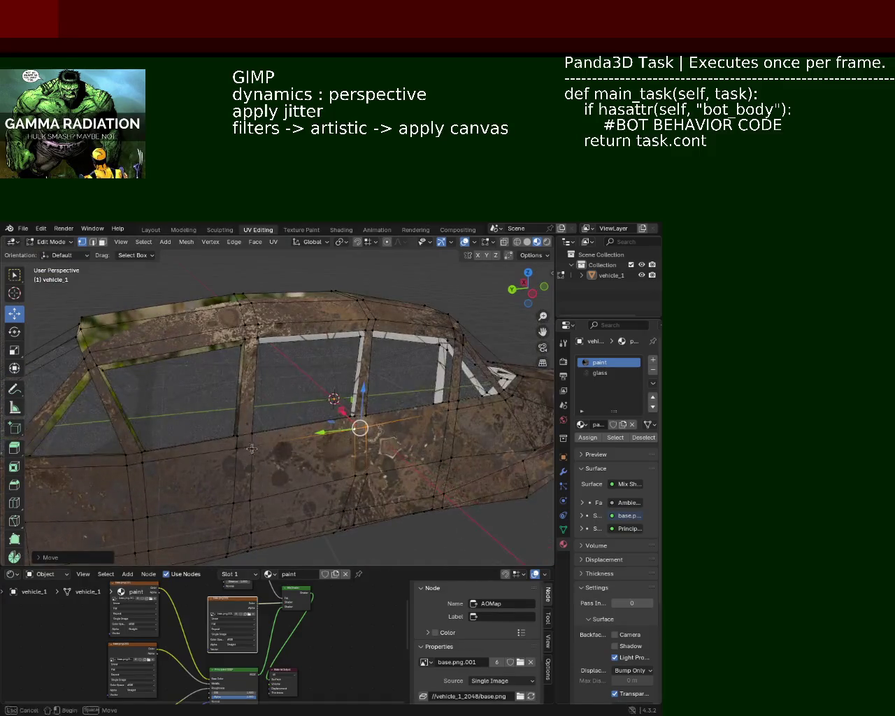
left_click(250, 449)
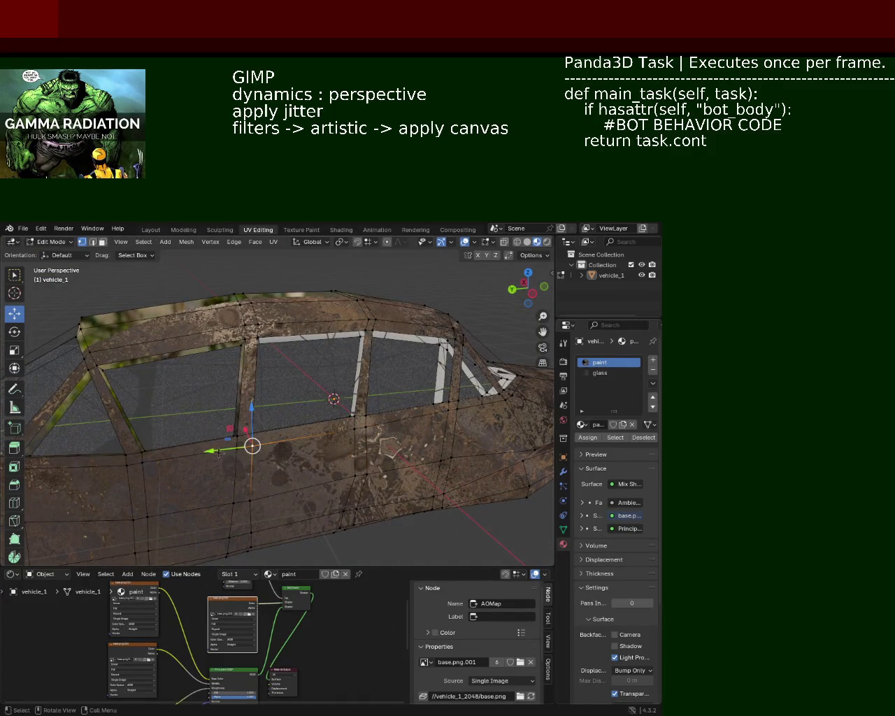
left_click(219, 452, "alt")
mouse_move(195, 458)
middle_mouse_down()
mouse_move(222, 403)
mouse_move(212, 413)
middle_mouse_up()
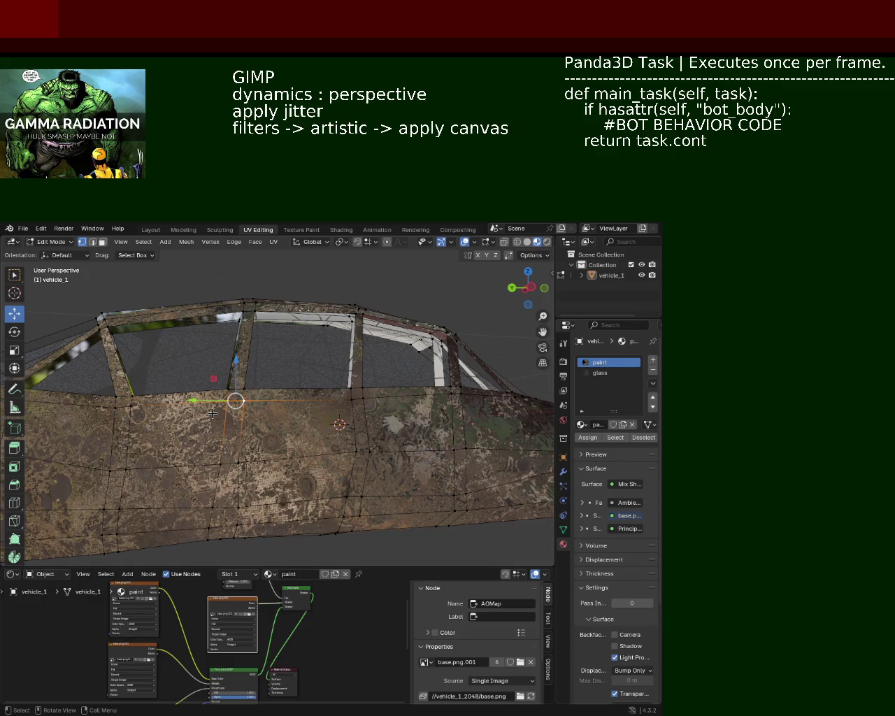
- Save vehicle_1.blend, checking the car from top-front and above-rear views
key("ctrl+s")
mouse_move(213, 413)
middle_mouse_down()
mouse_move(258, 466)
mouse_move(275, 447)
mouse_move(295, 371)
mouse_move(178, 404)
middle_mouse_up()
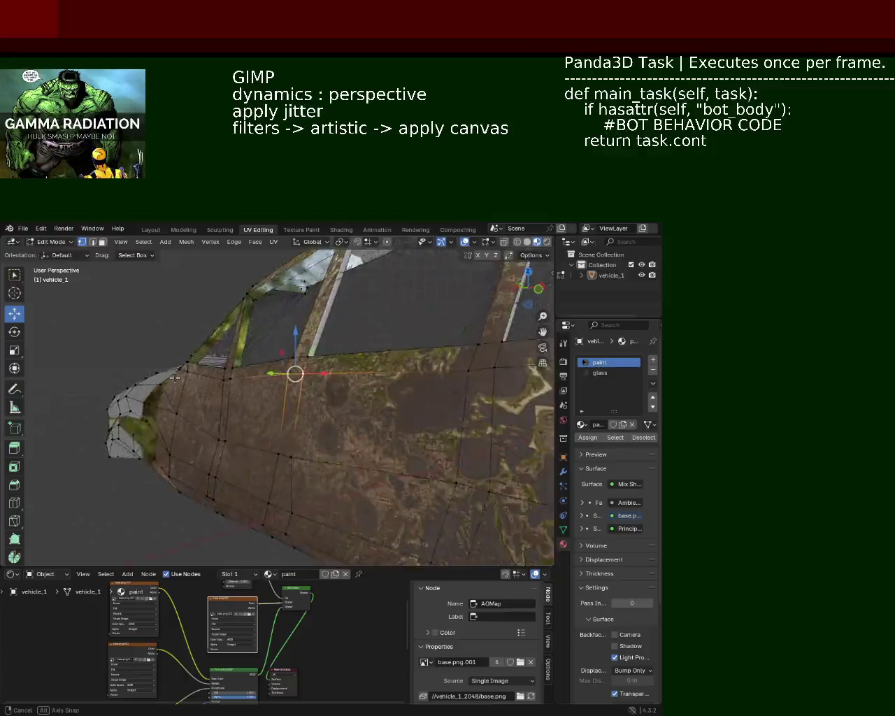
mouse_move(177, 404)
middle_mouse_down()
mouse_move(269, 437)
mouse_move(346, 407)
mouse_move(433, 411)
mouse_move(414, 438)
middle_mouse_up()
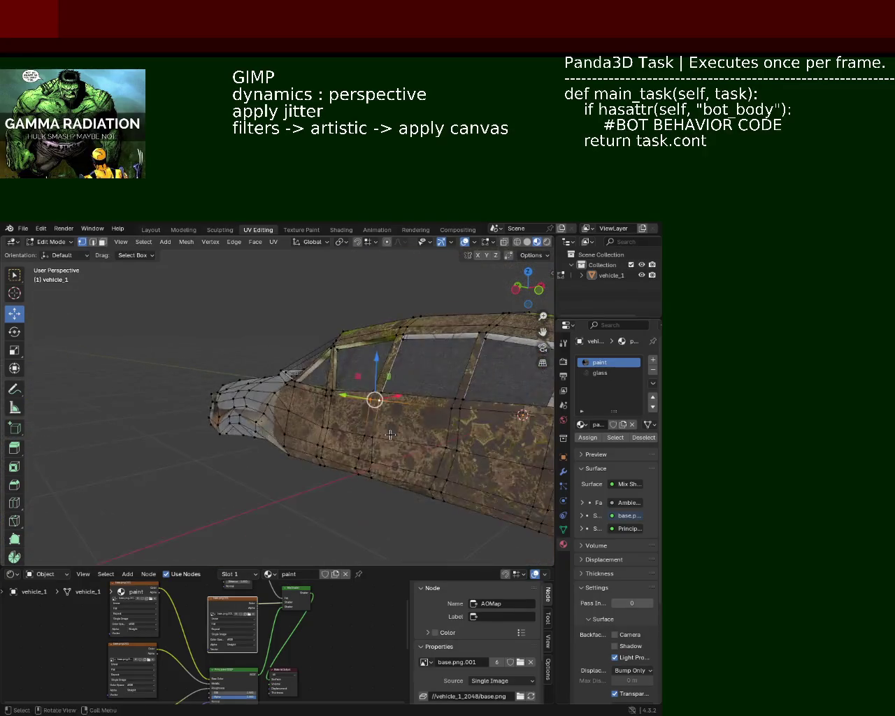
key("ctrl+s")
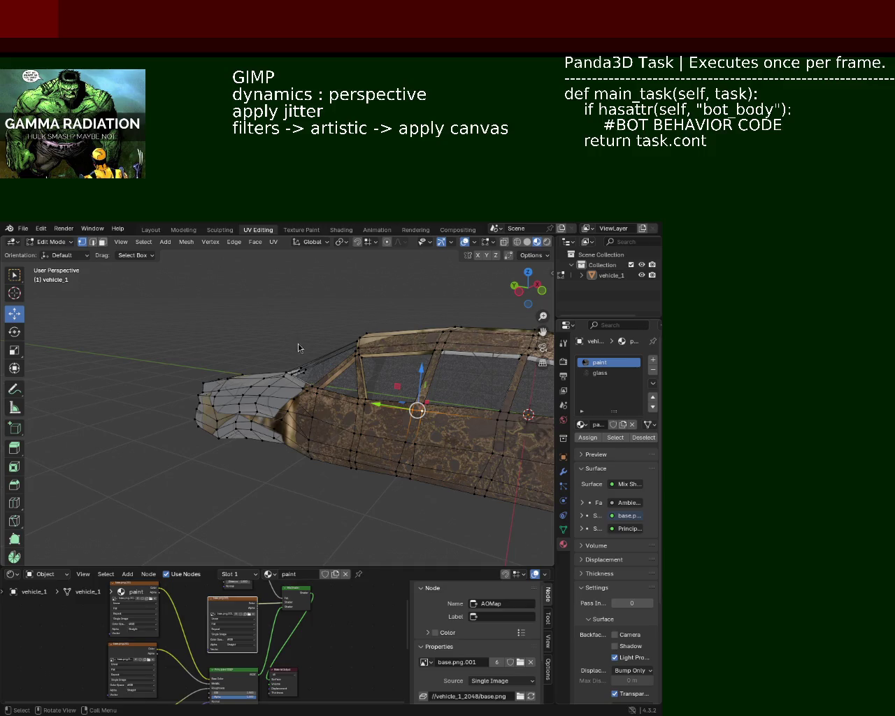
mouse_move(403, 282)
middle_mouse_down()
mouse_move(272, 385)
mouse_move(263, 409)
middle_mouse_up()
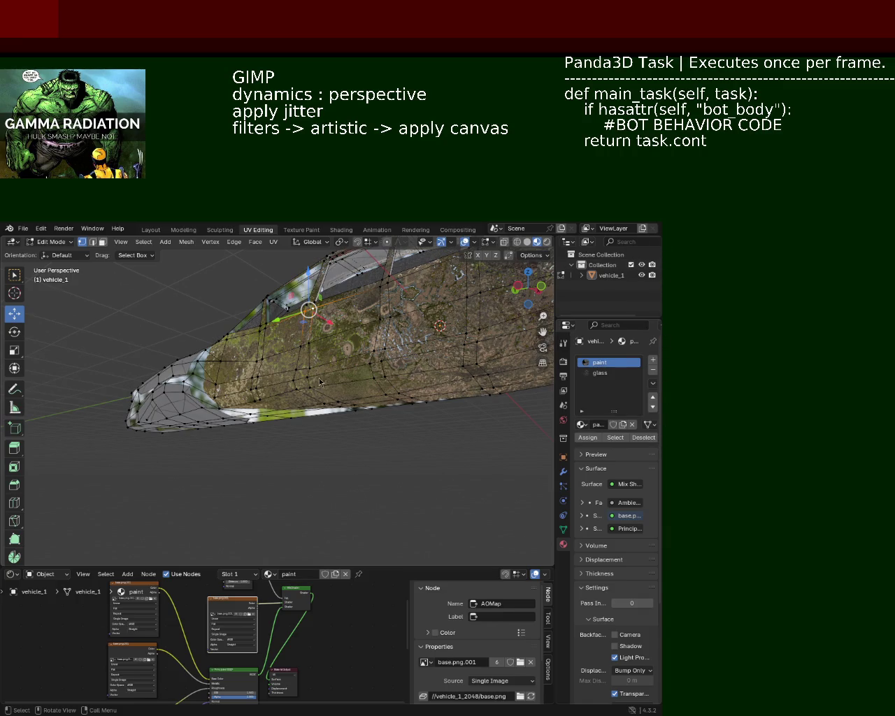
- Slide the side vertex slightly along Y into line with its neighbours, then view toward the front wheel arch
mouse_move(410, 355)
middle_mouse_down()
mouse_move(346, 406)
mouse_move(421, 408)
mouse_move(338, 421)
mouse_move(303, 395)
mouse_move(350, 430)
middle_mouse_up()
left_click(350, 430)
left_click_drag(330, 429, 314, 431)
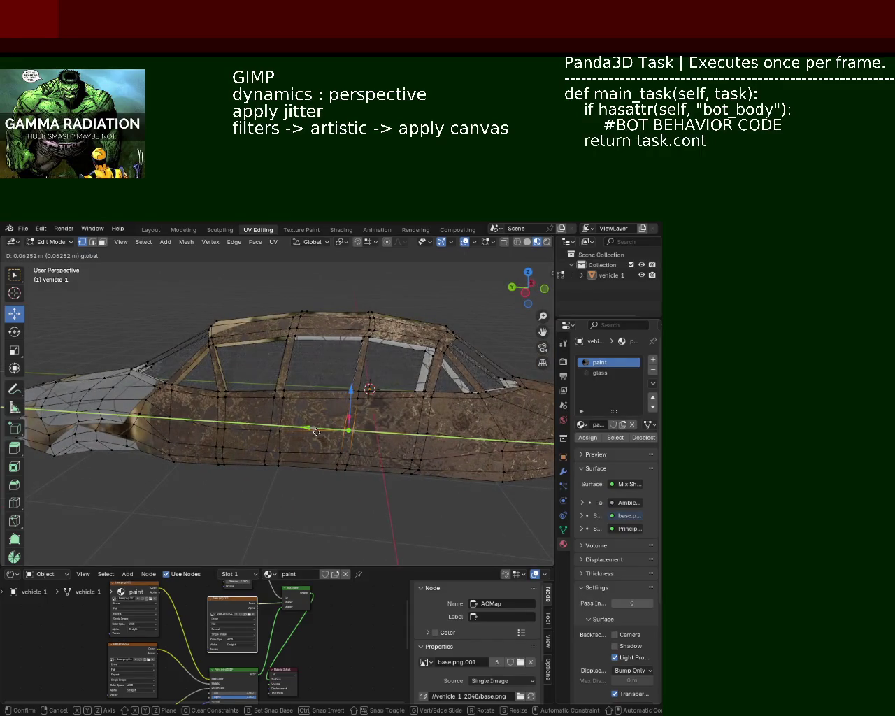
left_click(337, 420)
middle_click_drag(337, 421, 270, 415)
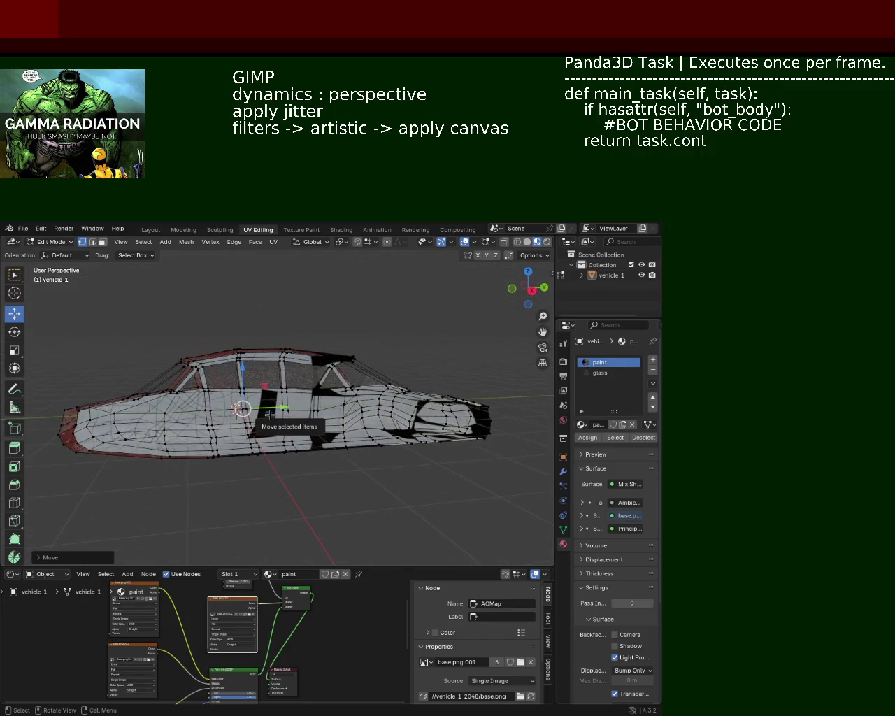
mouse_move(270, 413)
middle_mouse_down()
mouse_move(290, 339)
mouse_move(583, 285)
middle_mouse_up()
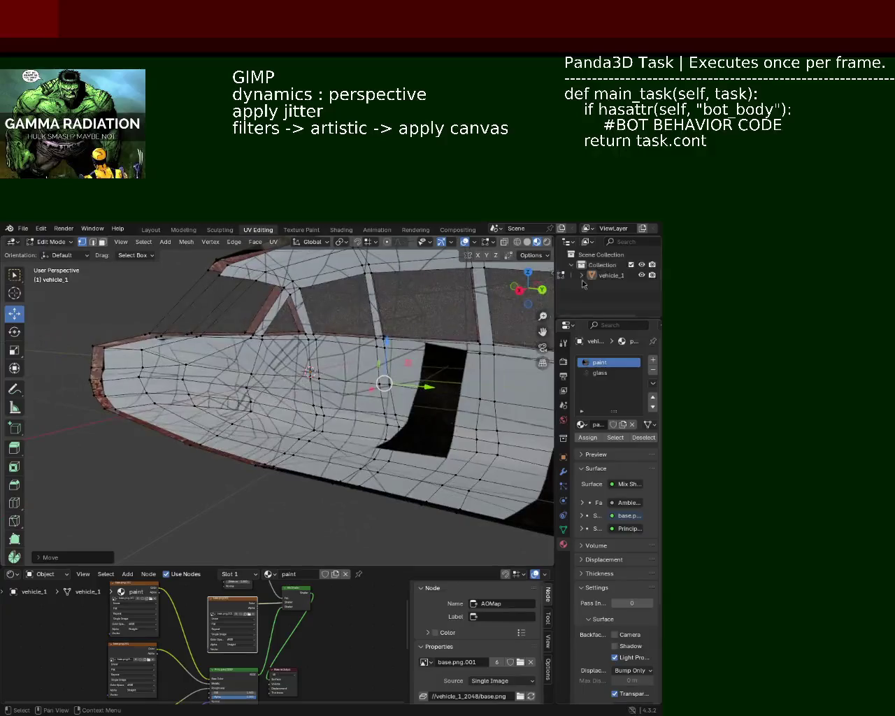
scroll(300, 392, "up", 5)
mouse_move(301, 391)
middle_mouse_down()
mouse_move(280, 395)
mouse_move(389, 386)
mouse_move(296, 423)
mouse_move(406, 434)
mouse_move(330, 433)
mouse_move(268, 388)
middle_mouse_up()
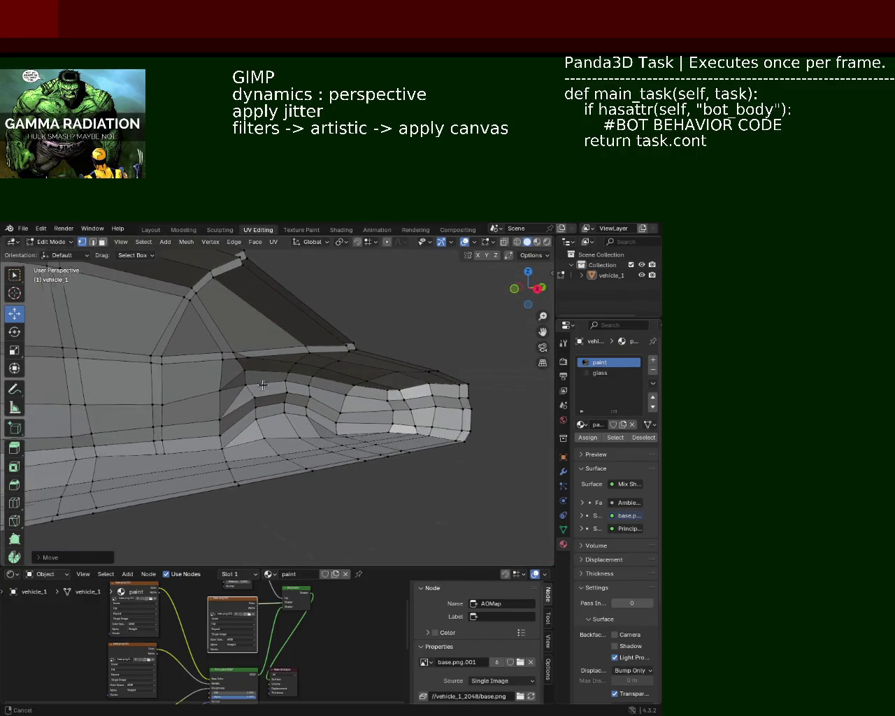
- In Face select, pick the left and bottom strips of faces beside the front wheel arch
scroll(261, 391, "up", 2)
middle_click_drag(390, 408, 349, 407)
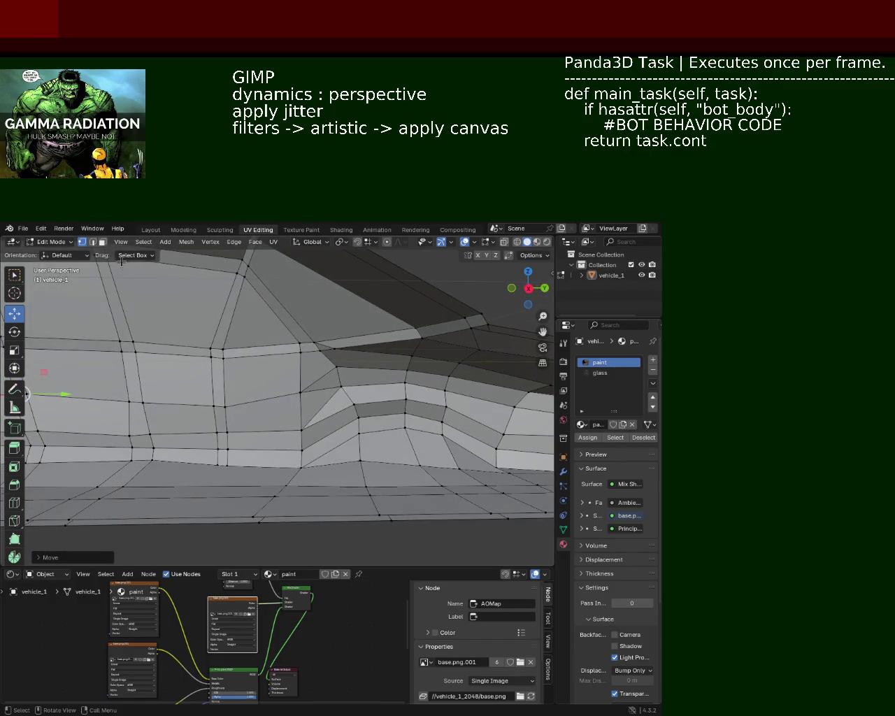
left_click(101, 243)
left_click(319, 377)
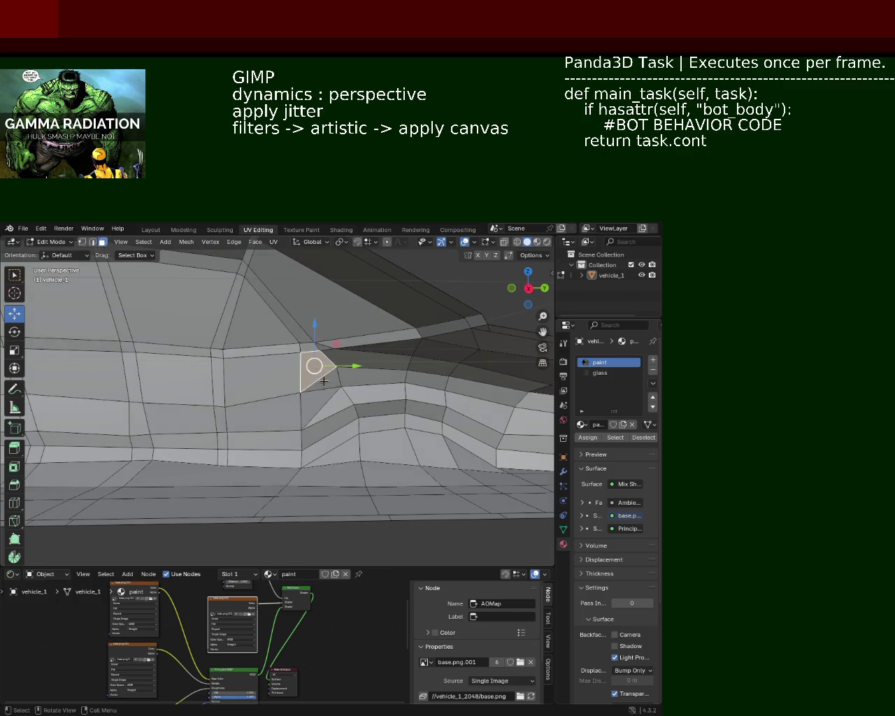
left_click(318, 406, "shift")
left_click(327, 432, "shift")
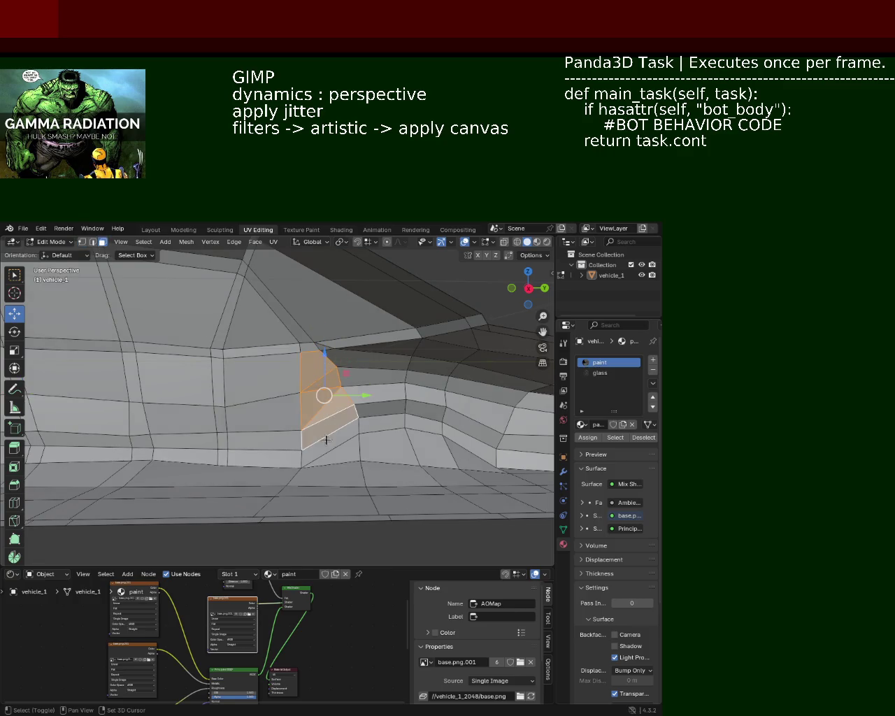
left_click(325, 447, "shift")
left_click(378, 448, "shift")
left_click(390, 443, "shift")
left_click(434, 453, "shift")
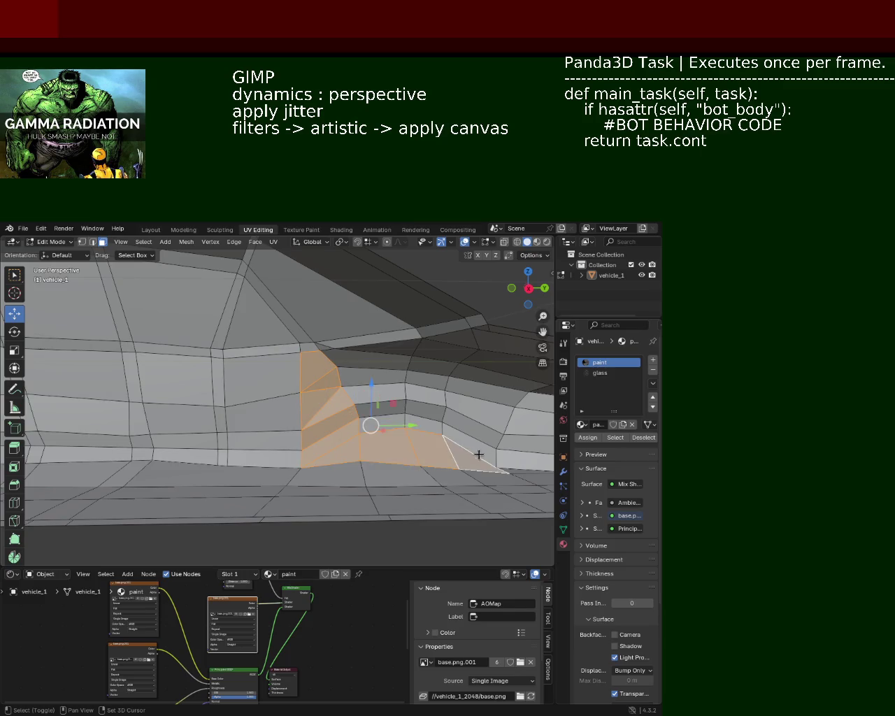
left_click(476, 455, "shift")
- Add the right-side and middle-strip faces around the arch to the selection
left_click(483, 427, "shift")
left_click(482, 402, "shift")
left_click(482, 385, "shift")
left_click(477, 378, "shift")
left_click(420, 365, "shift")
left_click(365, 359, "shift")
left_click(374, 394, "shift")
left_click(427, 388, "shift")
left_click(372, 376, "shift")
left_click(382, 409, "shift")
left_click(434, 422, "shift")
- Delete the selected faces and return to Vertex select mode
key("x")
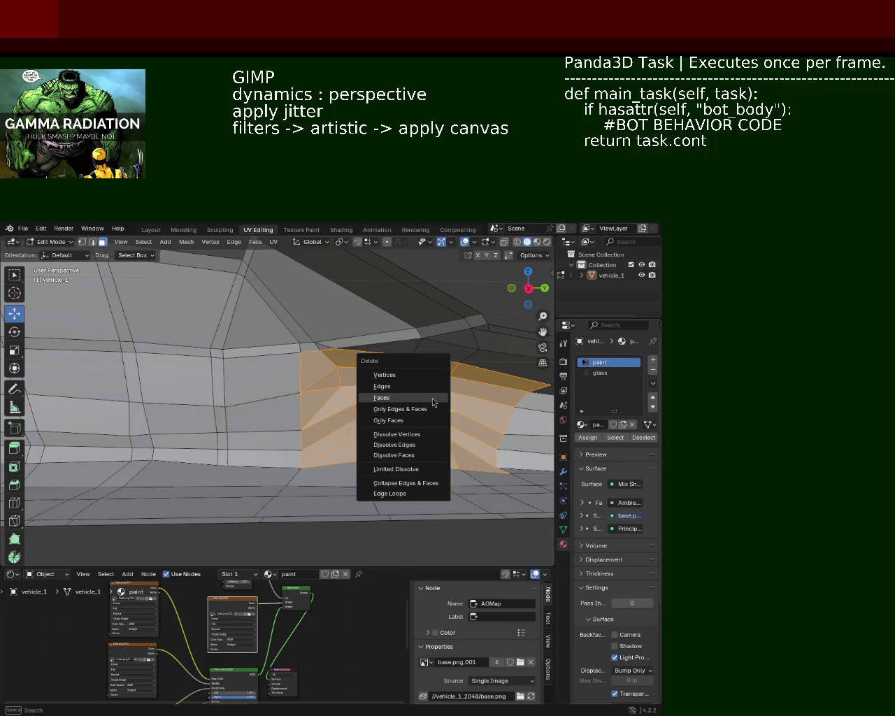
left_click(432, 398)
mouse_move(423, 413)
middle_mouse_down()
mouse_move(234, 275)
mouse_move(252, 331)
middle_mouse_up()
left_click(83, 243)
mouse_move(140, 322)
middle_mouse_down()
mouse_move(199, 393)
mouse_move(296, 375)
mouse_move(289, 391)
middle_mouse_up()
- Select the vertices and faces around the wheel arch corner
left_click(208, 382, "shift")
left_click(338, 393, "shift")
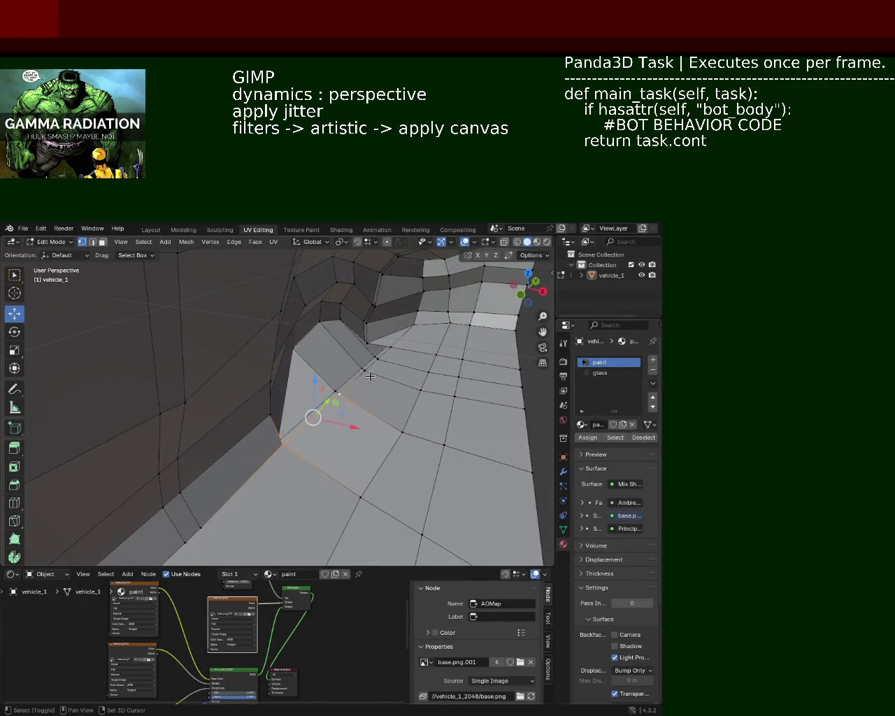
middle_click_drag(396, 347, 349, 388)
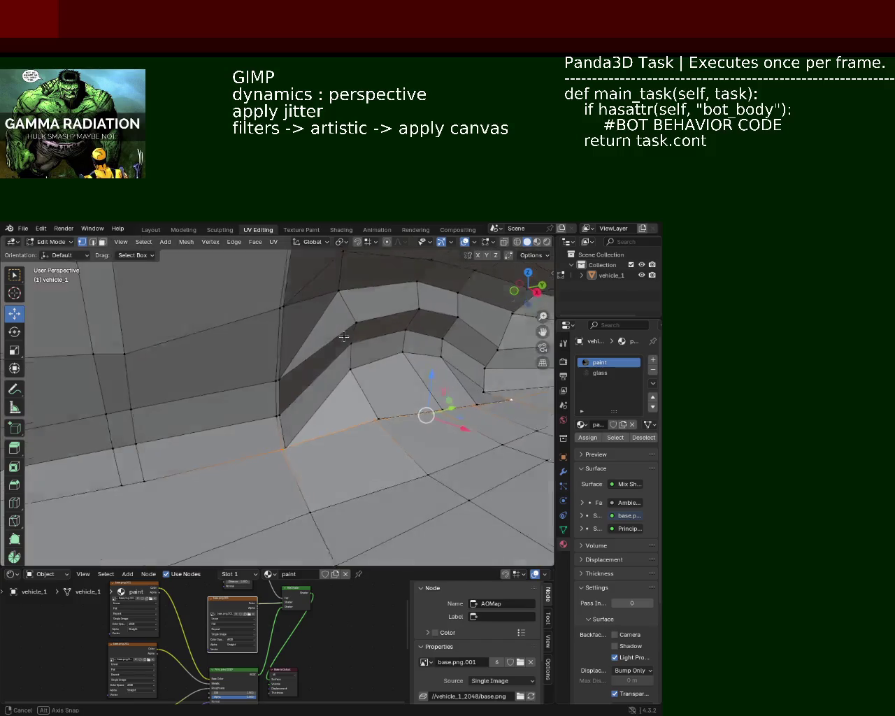
middle_click_drag(413, 343, 303, 399)
left_click(306, 397)
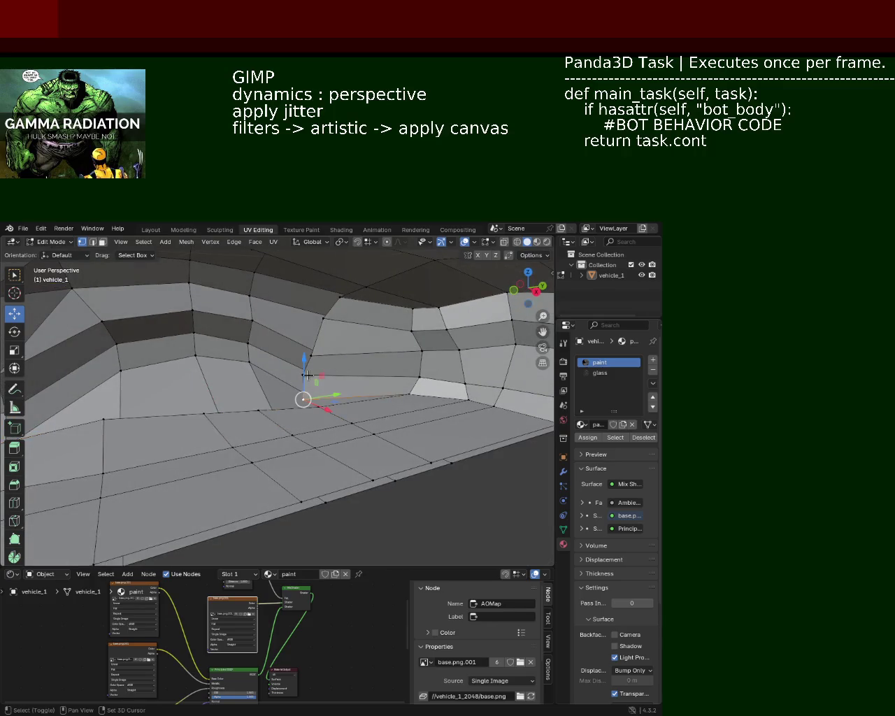
left_click(309, 354, "shift")
left_click(374, 309)
middle_click_drag(370, 312, 366, 304)
left_click(350, 422, "shift")
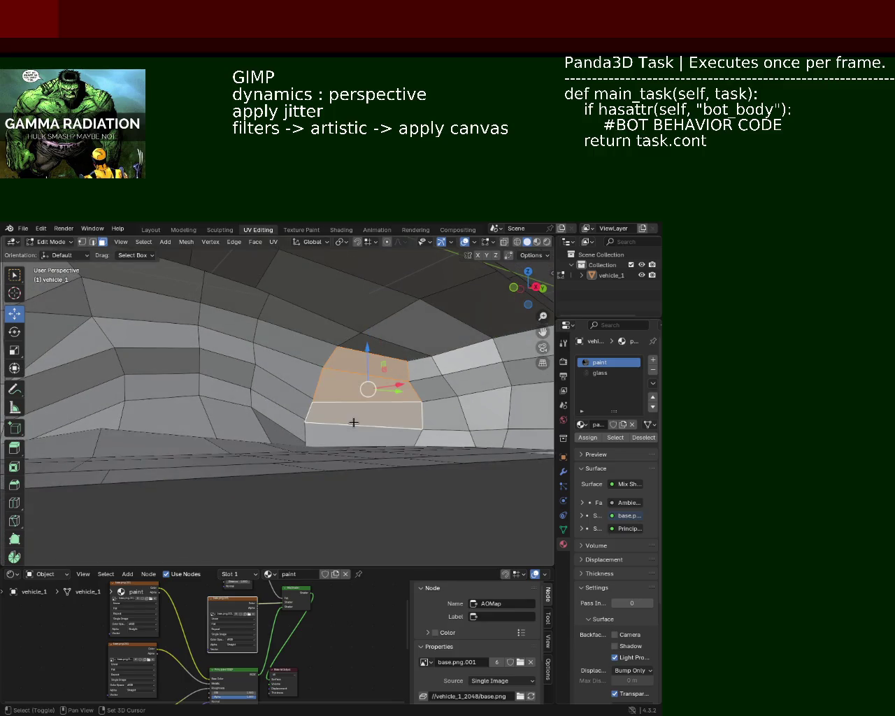
left_click(352, 434, "shift")
- Delete the selected arch faces and switch back to Vertex select
key("x")
left_click(354, 419)
mouse_move(355, 419)
middle_mouse_down()
mouse_move(366, 449)
mouse_move(345, 358)
mouse_move(368, 353)
mouse_move(369, 381)
mouse_move(352, 386)
middle_mouse_up()
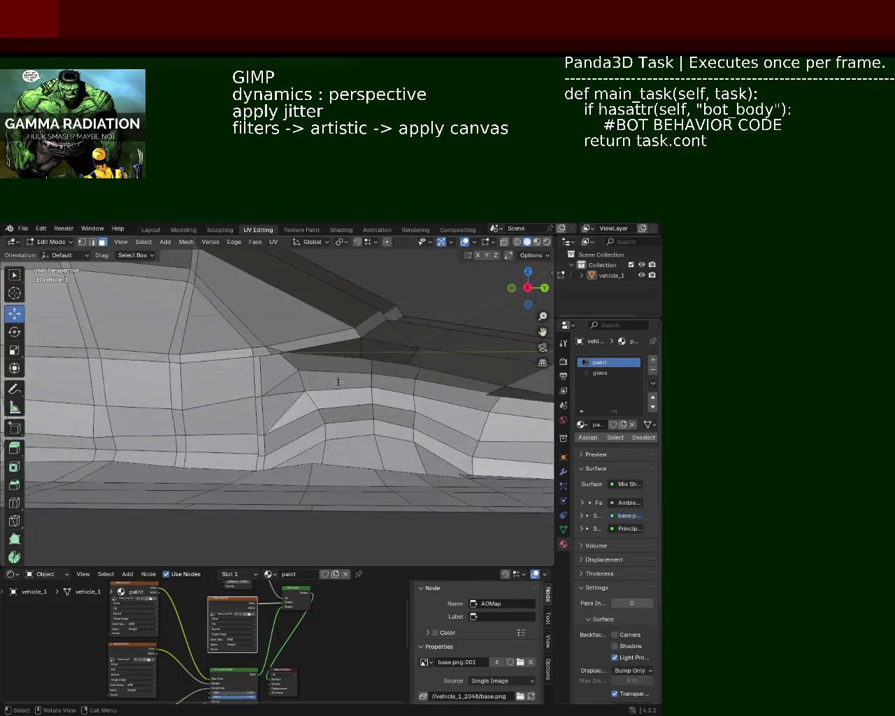
left_click(82, 242)
middle_click_drag(294, 378, 236, 367)
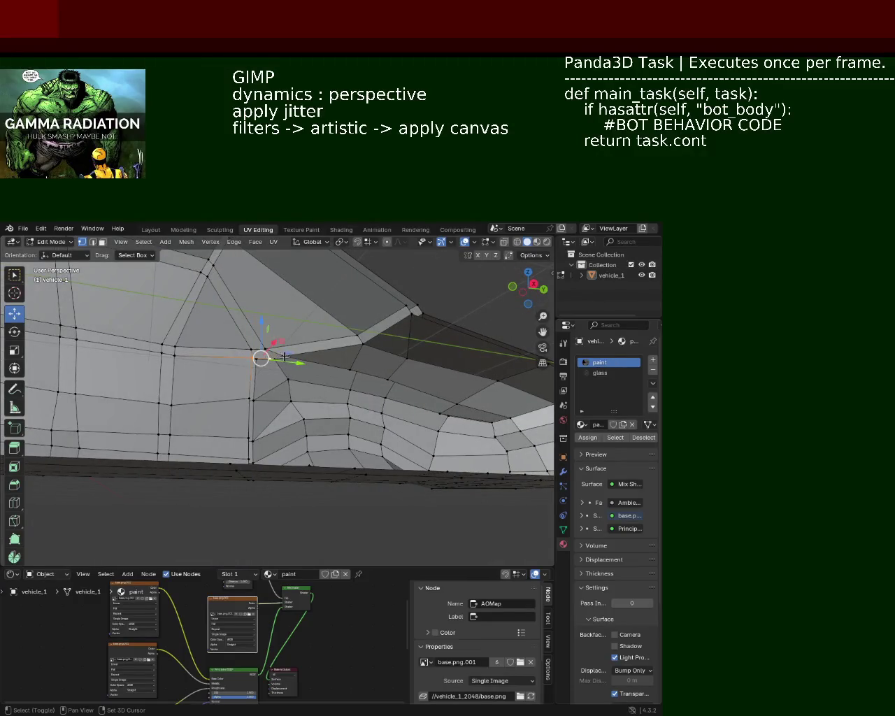
- Select a chain of vertices along the car's side edge above the wheel arch
middle_click_drag(380, 366, 292, 345, "shift")
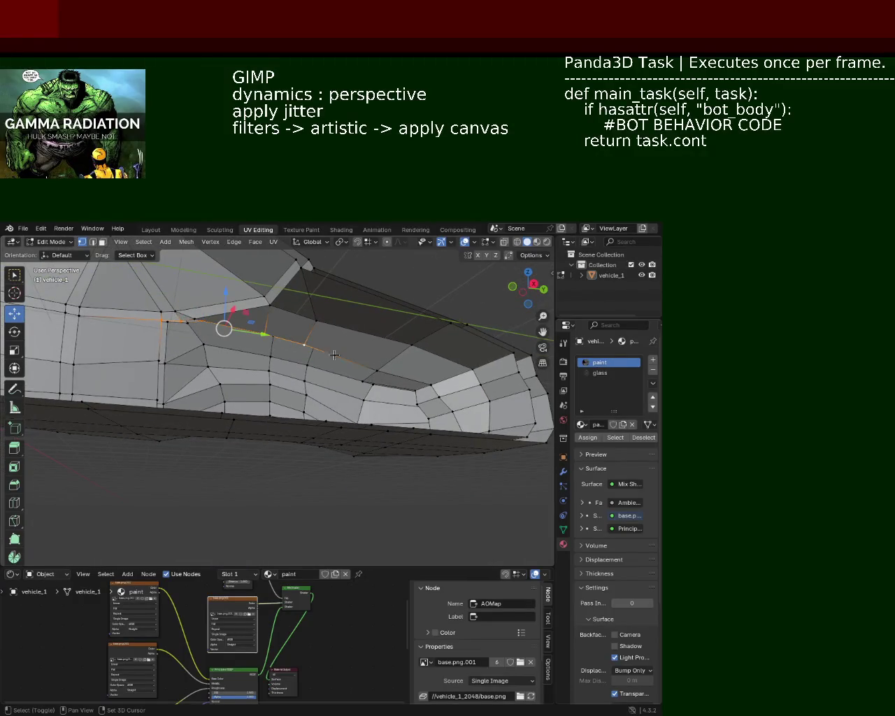
left_click(381, 371, "shift")
left_click(431, 386, "shift")
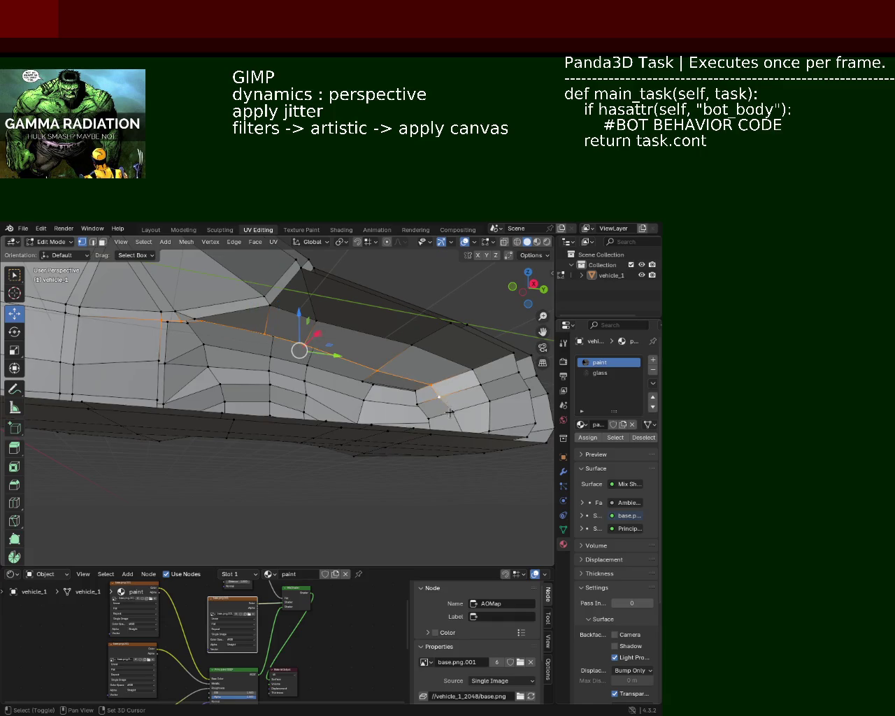
middle_click_drag(450, 413, 428, 408)
middle_click_drag(395, 372, 410, 344)
left_click(411, 344, "shift")
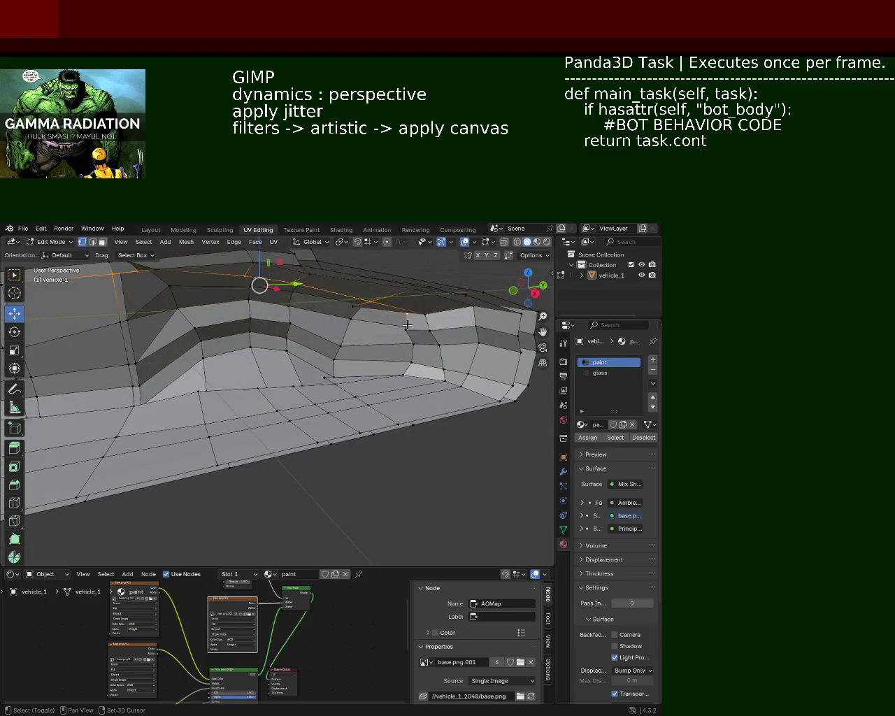
left_click(411, 363, "shift")
left_click(406, 373, "shift")
mouse_move(311, 389)
middle_mouse_down()
mouse_move(280, 411)
mouse_move(355, 406)
middle_mouse_up()
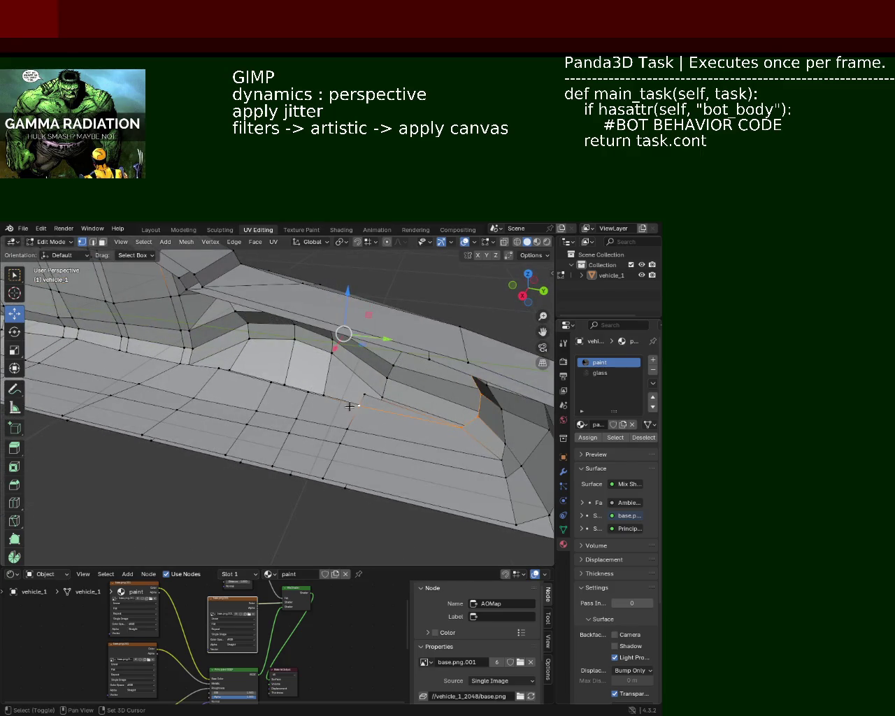
left_click(221, 370, "shift")
left_click(186, 365, "shift")
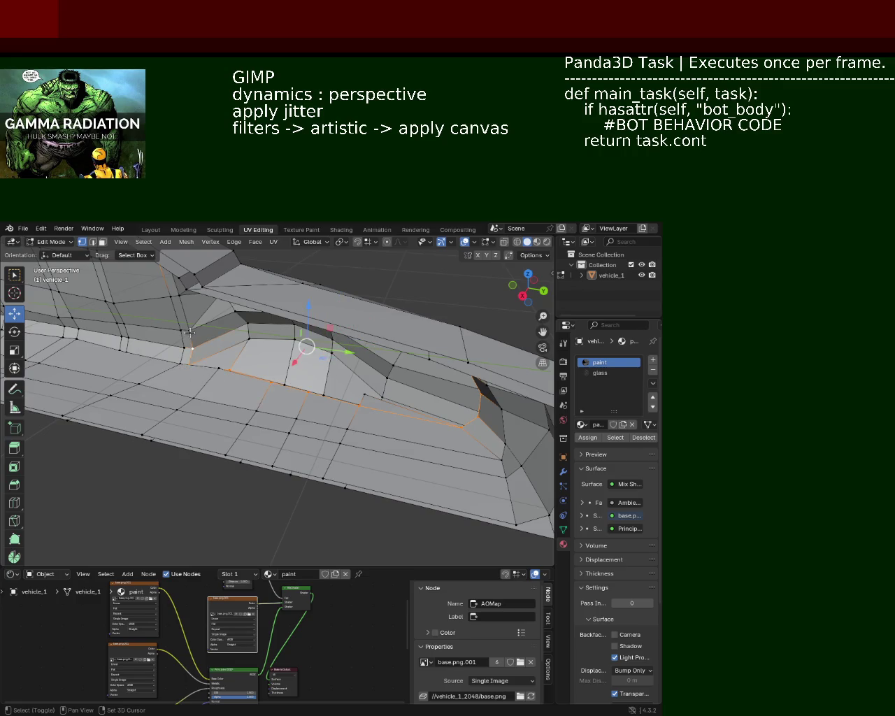
- Extend the selection by shortest path to a lower vertex, then enable X-ray and begin a box select
middle_click_drag(182, 296, 277, 327)
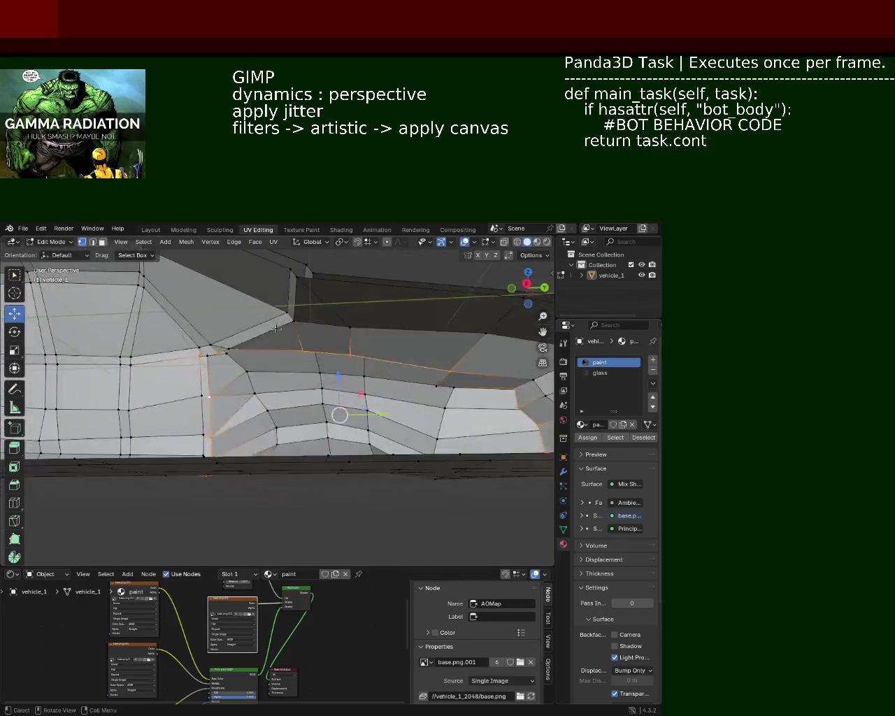
middle_click_drag(273, 399, 264, 484)
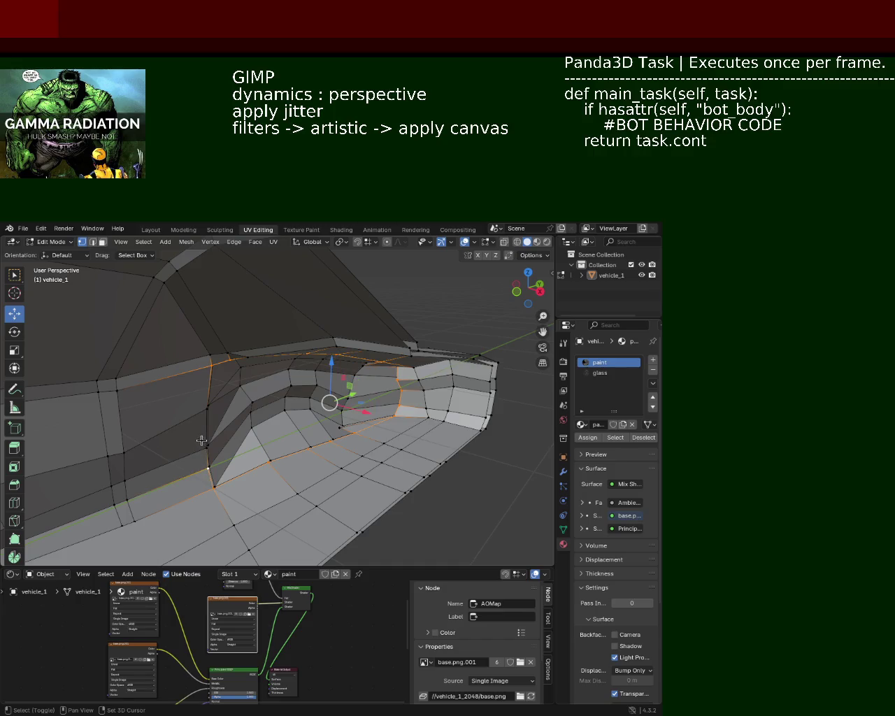
mouse_move(192, 419)
middle_mouse_down()
mouse_move(202, 389)
mouse_move(247, 363)
middle_mouse_up()
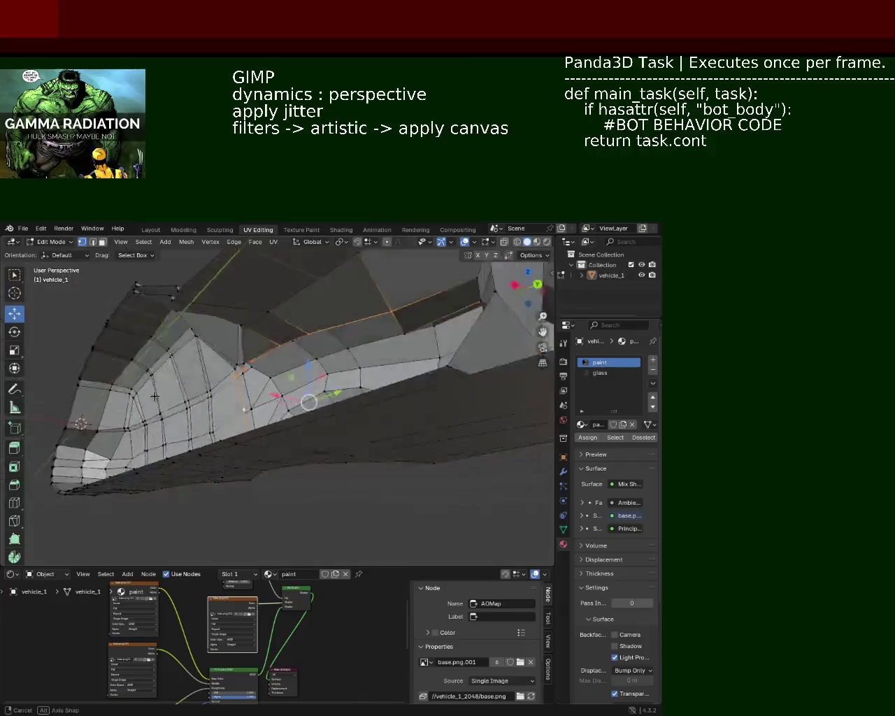
left_click(248, 364, "ctrl")
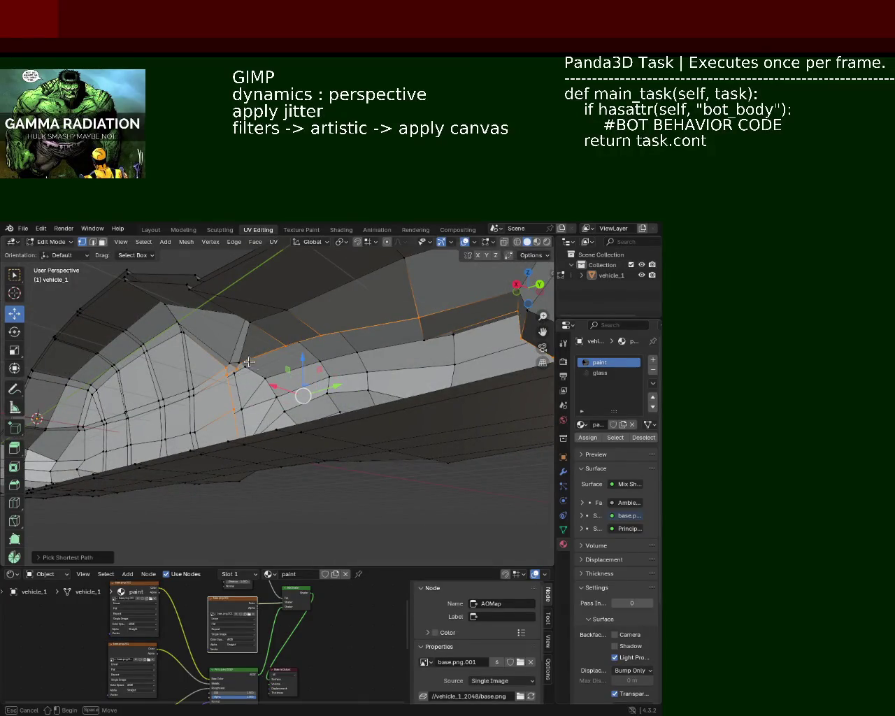
mouse_move(238, 363)
middle_mouse_down()
mouse_move(250, 381)
mouse_move(332, 417)
middle_mouse_up()
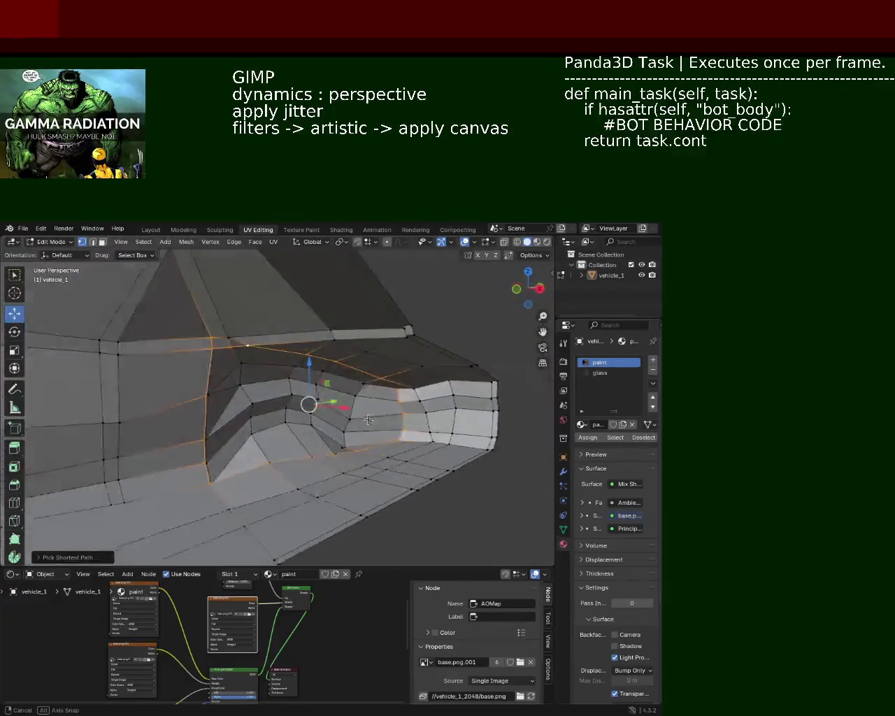
mouse_move(331, 417)
middle_mouse_down()
mouse_move(330, 398)
mouse_move(422, 423)
mouse_move(504, 327)
mouse_move(254, 303)
mouse_move(297, 328)
mouse_move(327, 365)
mouse_move(270, 400)
mouse_move(301, 406)
mouse_move(295, 438)
mouse_move(289, 424)
middle_mouse_up()
left_click(517, 242)
key("b")
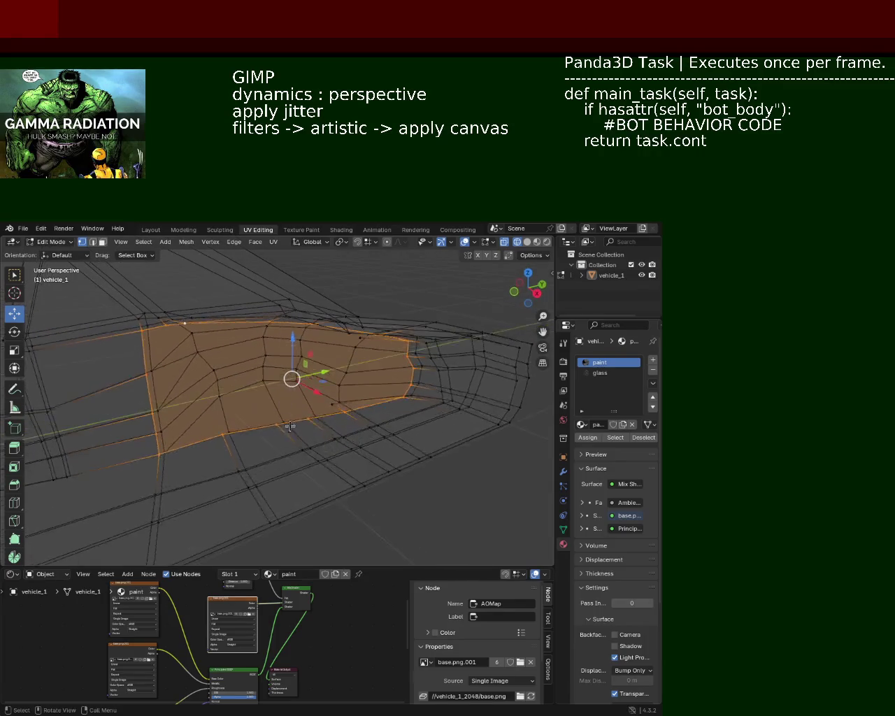
- Remove the redundant vertex at the car's front with Delete Vertices
left_click(332, 407)
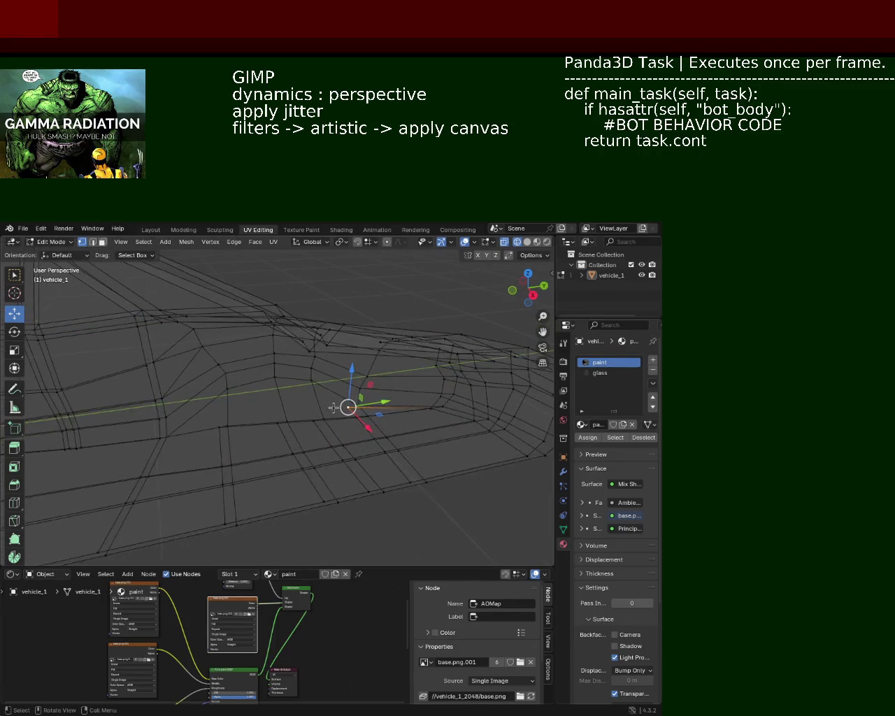
key("x")
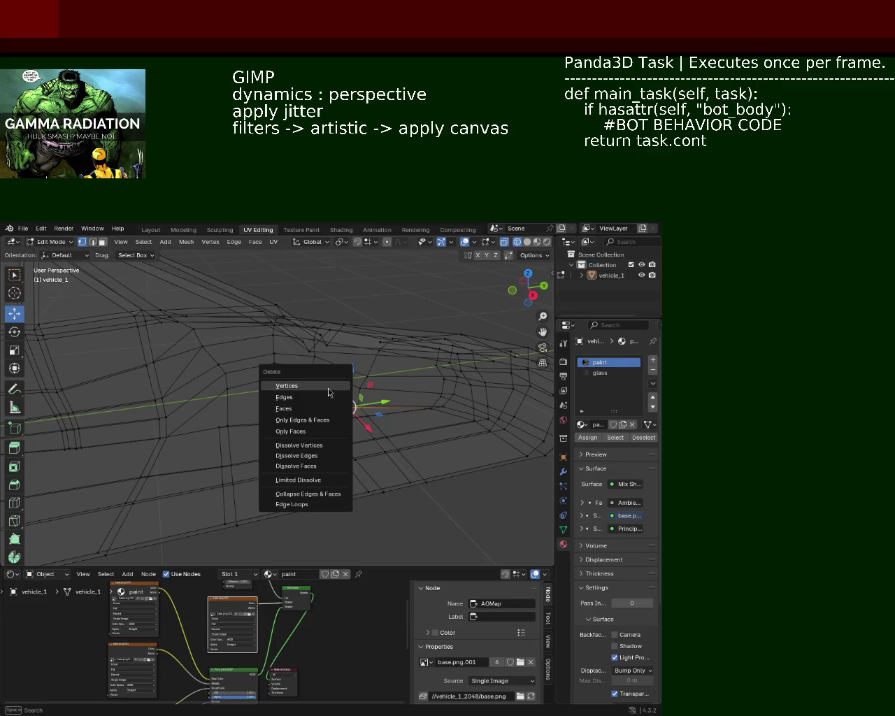
left_click(328, 392)
mouse_move(343, 410)
middle_mouse_down()
mouse_move(392, 425)
mouse_move(324, 426)
mouse_move(336, 420)
mouse_move(338, 391)
mouse_move(318, 393)
mouse_move(336, 376)
middle_mouse_up()
- Switch to Solid shading and select side-panel vertices and edge loops to check for redundant loops
left_click(526, 243)
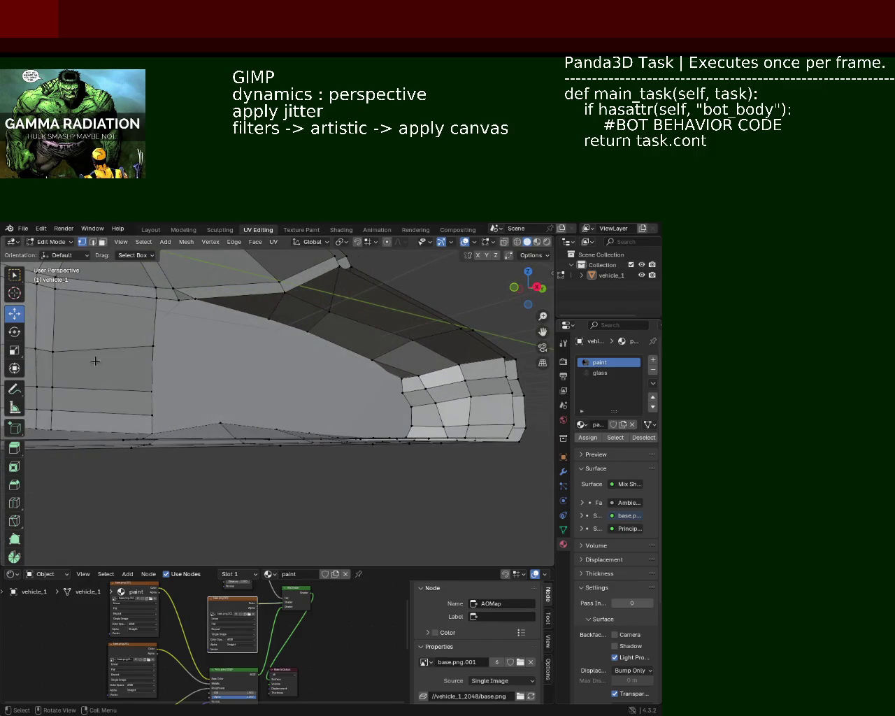
right_click(402, 399, "shift")
left_click(157, 381)
left_click(416, 404, "shift")
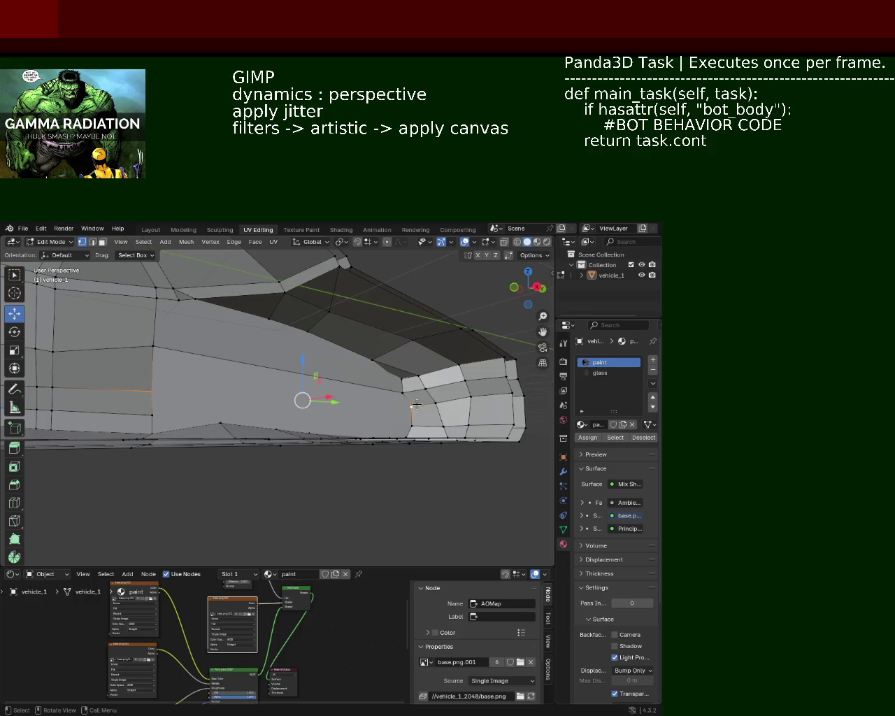
left_click(157, 414)
mouse_move(294, 363)
middle_mouse_down()
mouse_move(354, 402)
mouse_move(308, 442)
mouse_move(234, 400)
mouse_move(245, 466)
middle_mouse_up()
left_click(395, 391, "shift")
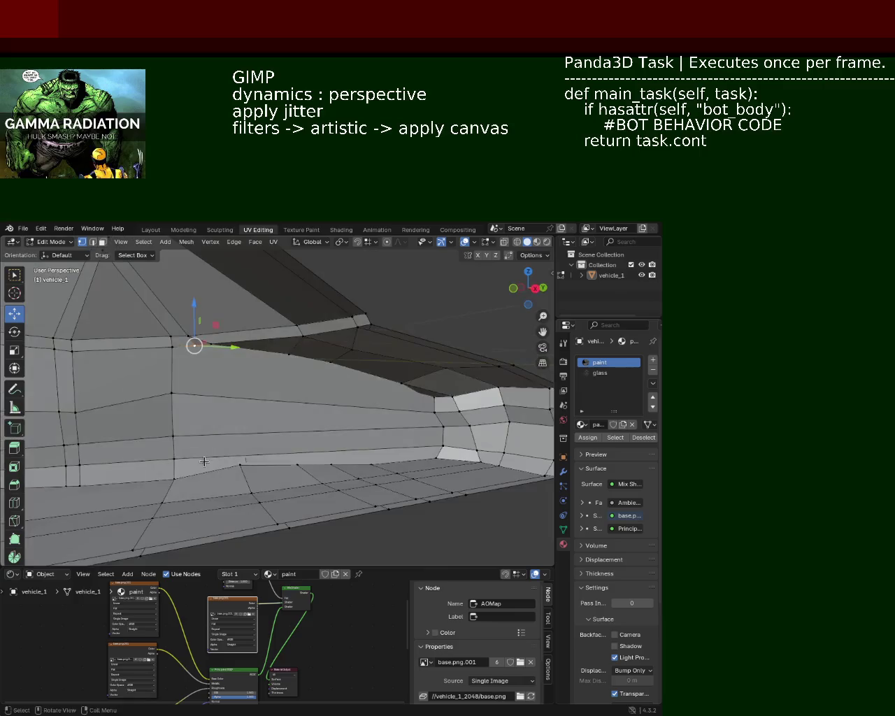
mouse_move(217, 424)
middle_mouse_down()
mouse_move(262, 460)
mouse_move(336, 377)
middle_mouse_up()
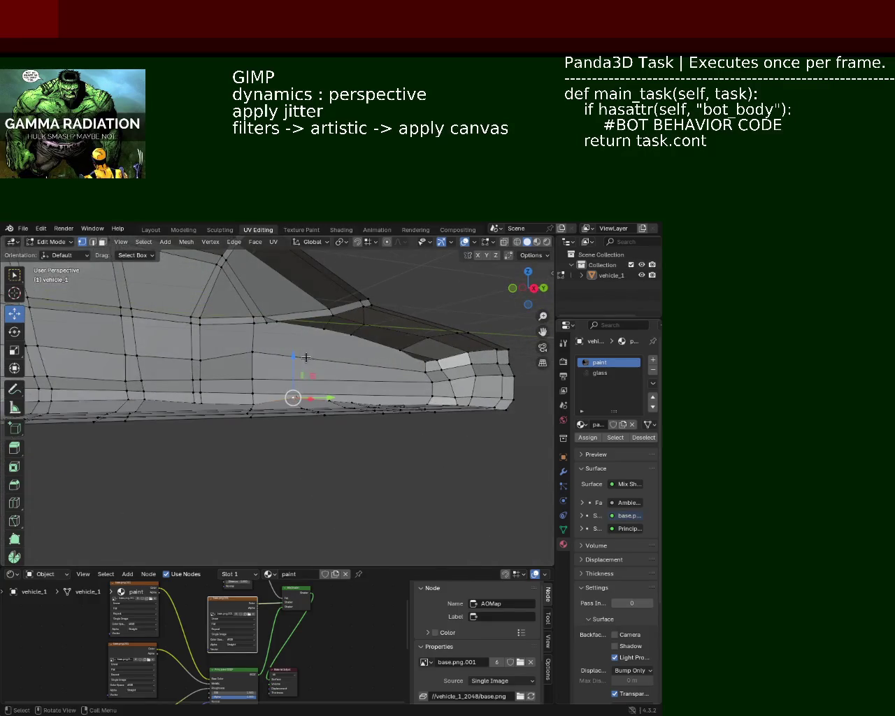
left_click(361, 409, "ctrl+alt")
left_click(361, 409, "ctrl")
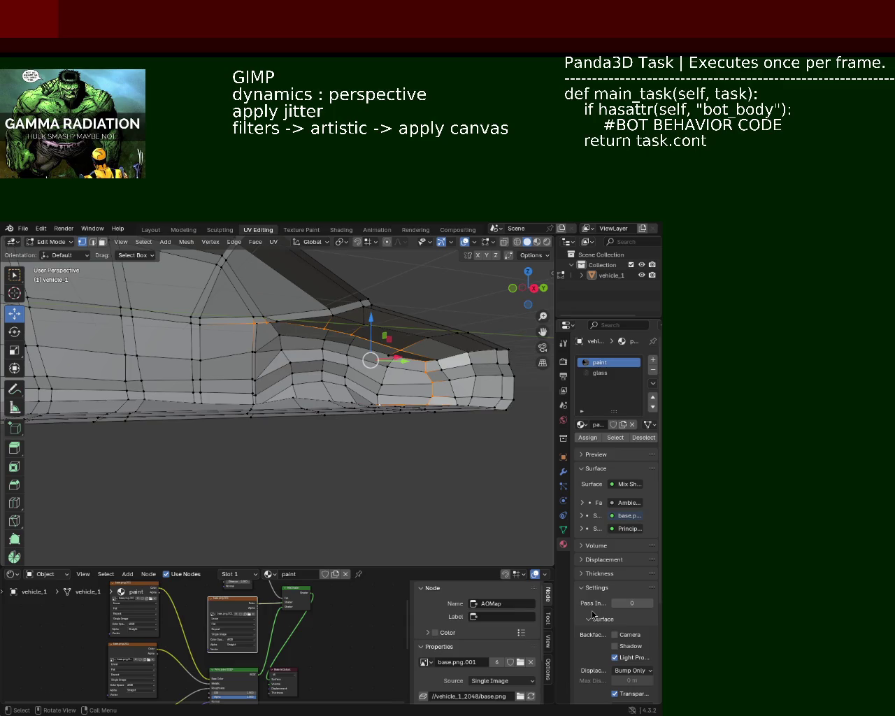
mouse_move(392, 310)
middle_mouse_down()
mouse_move(280, 384)
mouse_move(359, 381)
mouse_move(344, 410)
mouse_move(267, 358)
mouse_move(452, 361)
mouse_move(327, 379)
mouse_move(340, 436)
mouse_move(319, 378)
middle_mouse_up()
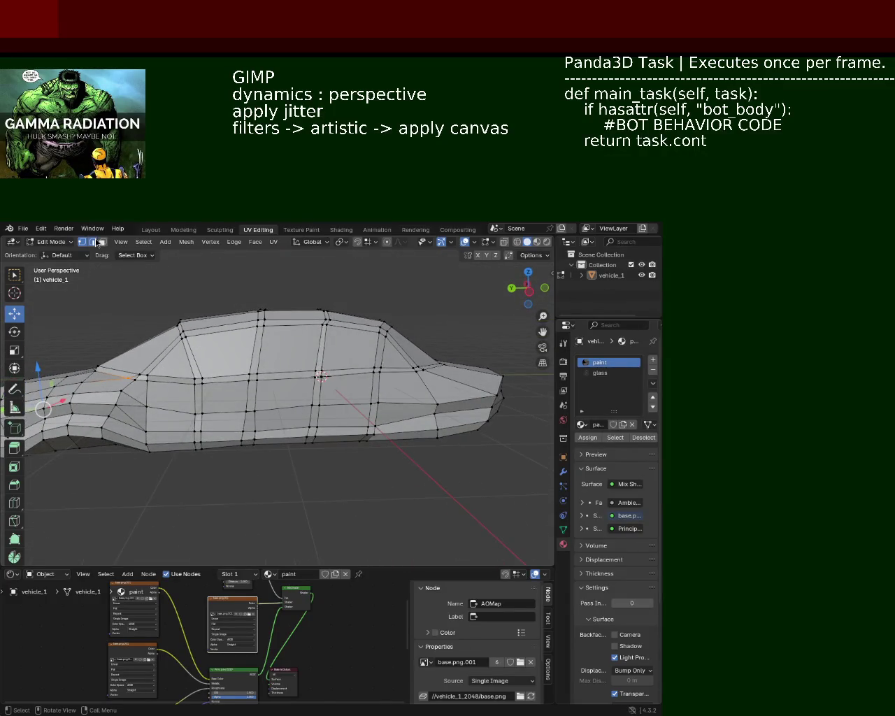
- Dissolve a selected edge on the car's door
left_click(315, 393, "shift")
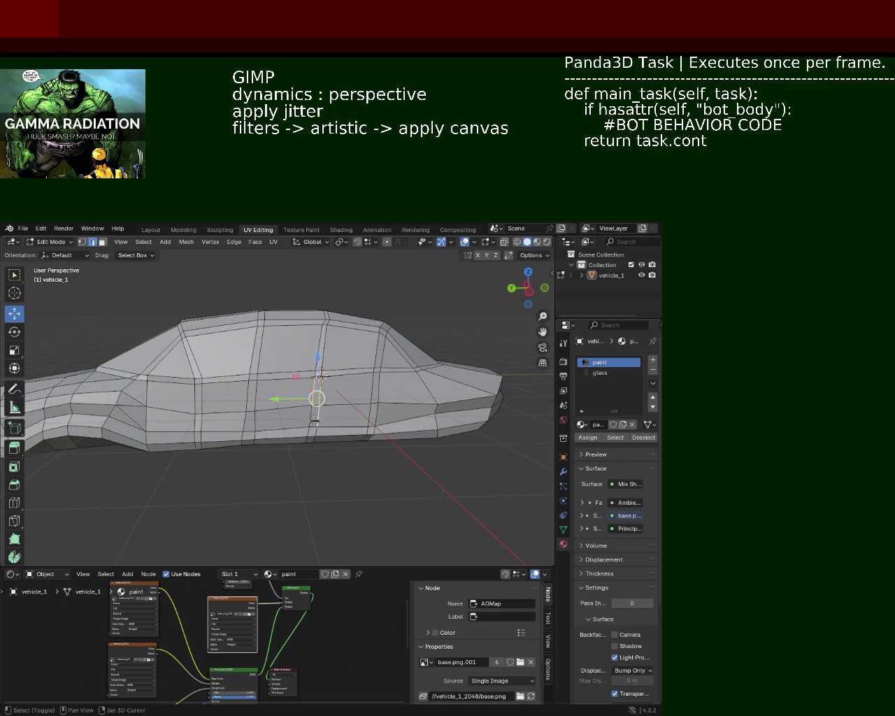
mouse_move(317, 432)
middle_mouse_down()
mouse_move(295, 483)
mouse_move(329, 433)
middle_mouse_up()
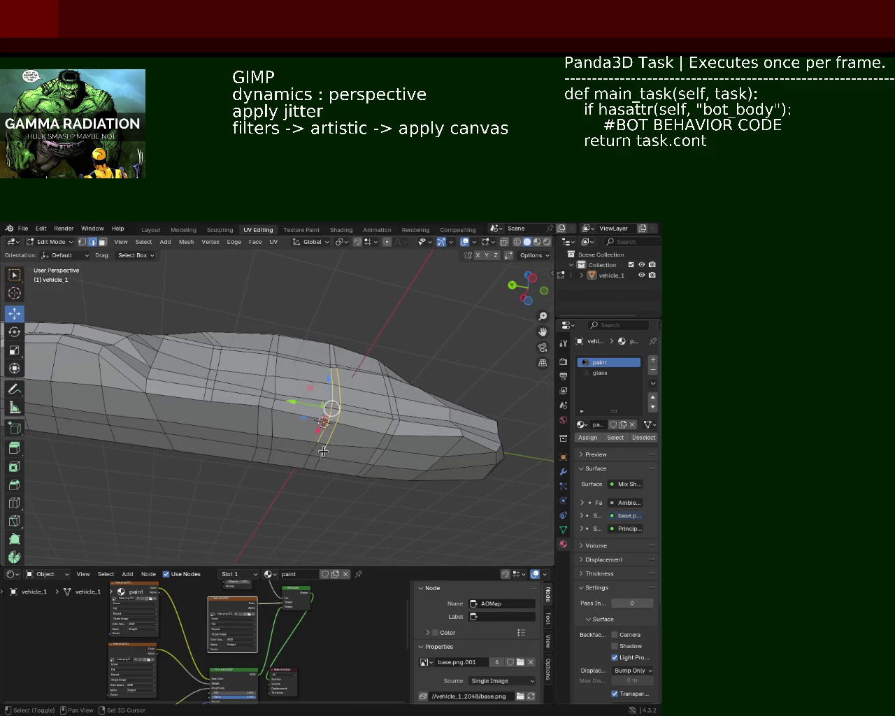
key("x")
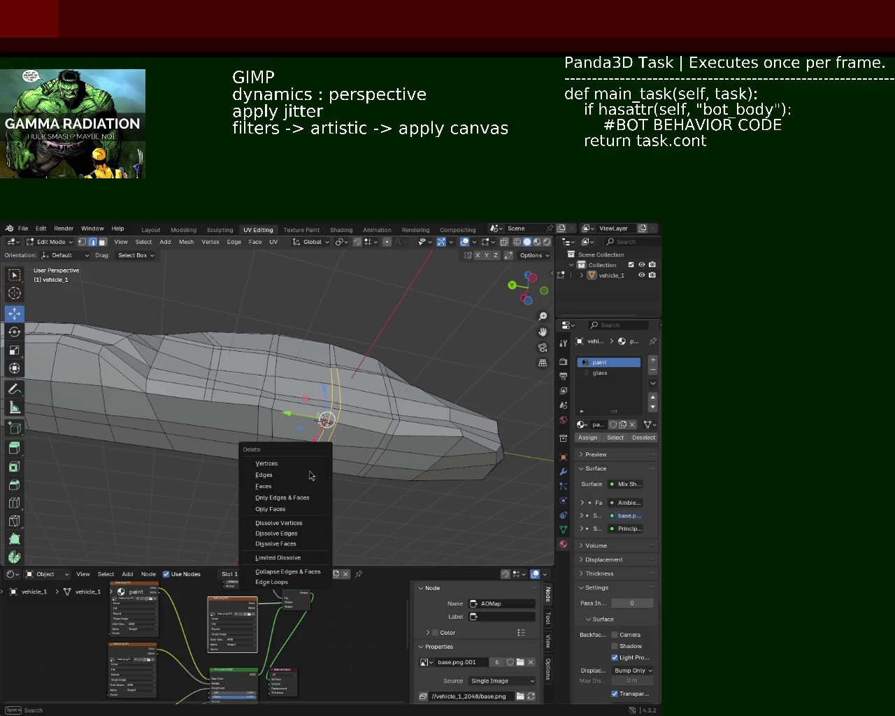
left_click(295, 533)
- Select a full vertical door edge loop, brushing in the rest with circle select, and dissolve it
middle_click_drag(295, 534, 239, 378)
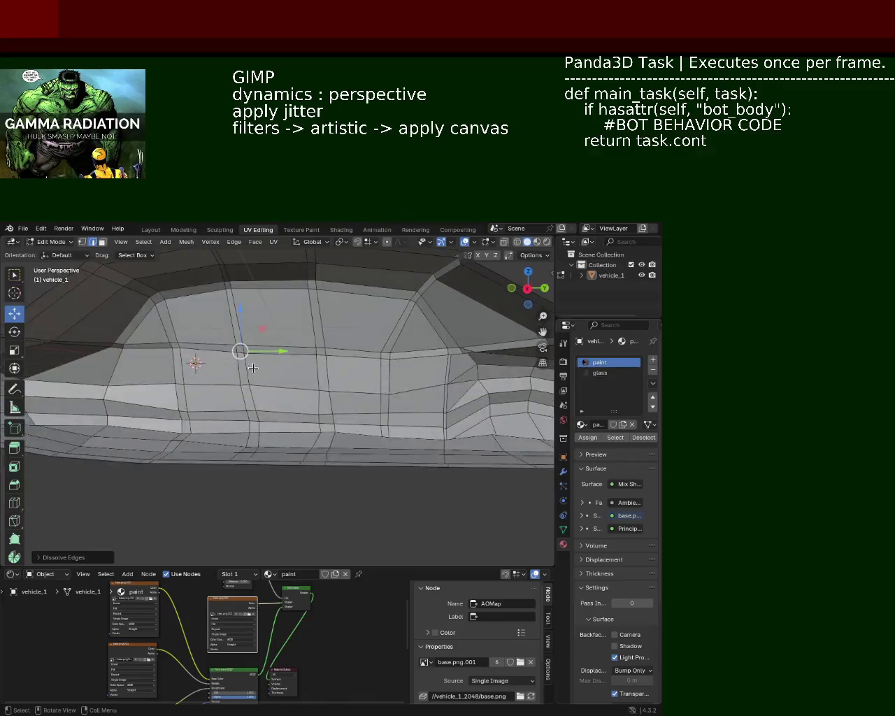
left_click(247, 419, "shift")
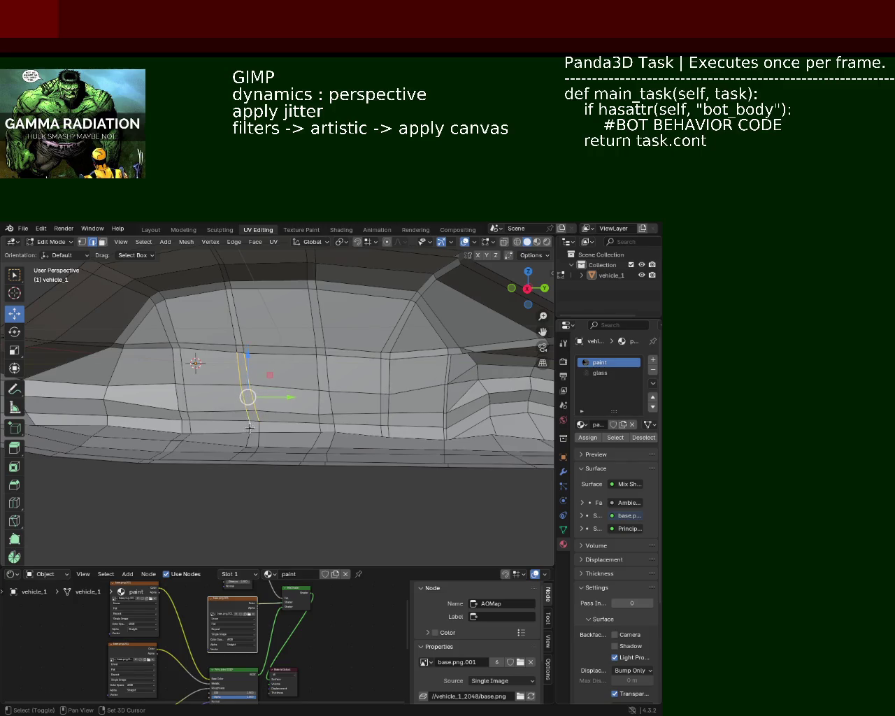
left_click(259, 435, "shift")
middle_click_drag(255, 441, 265, 422)
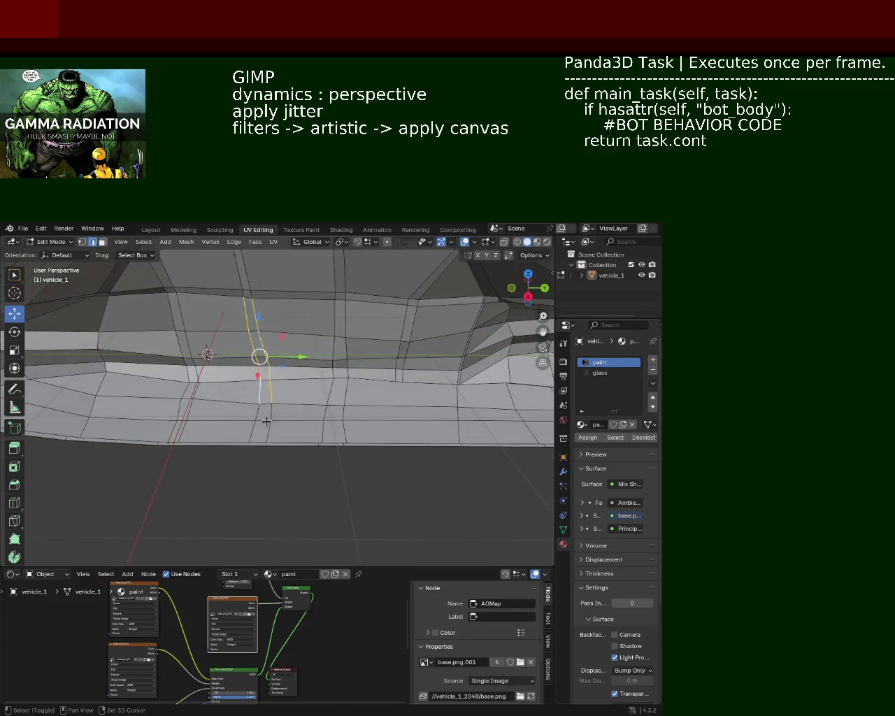
left_click(256, 415, "shift")
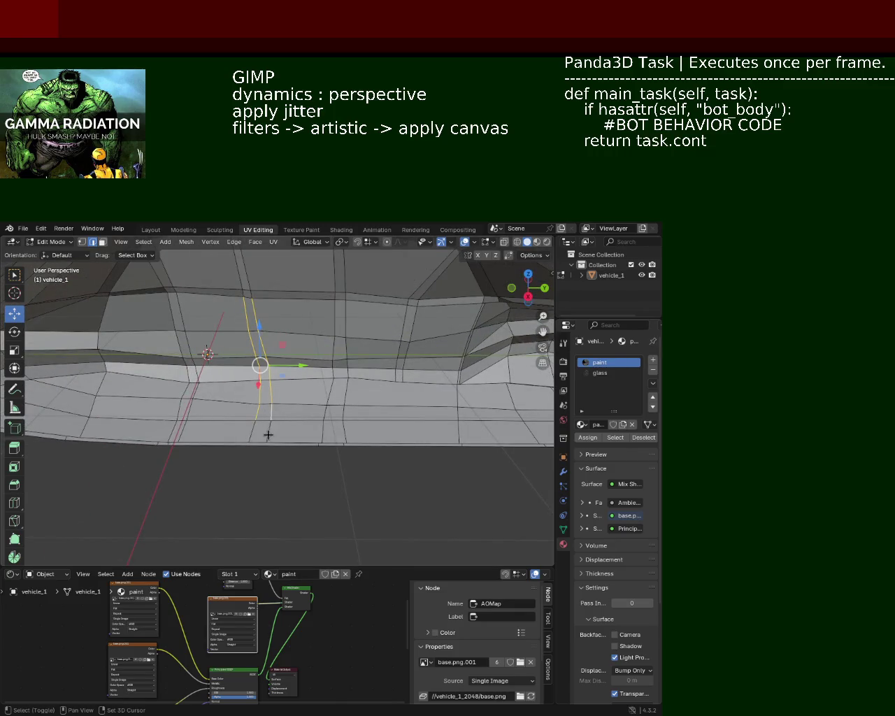
key("c")
left_click(248, 435)
key("Escape")
key("x")
left_click(248, 431)
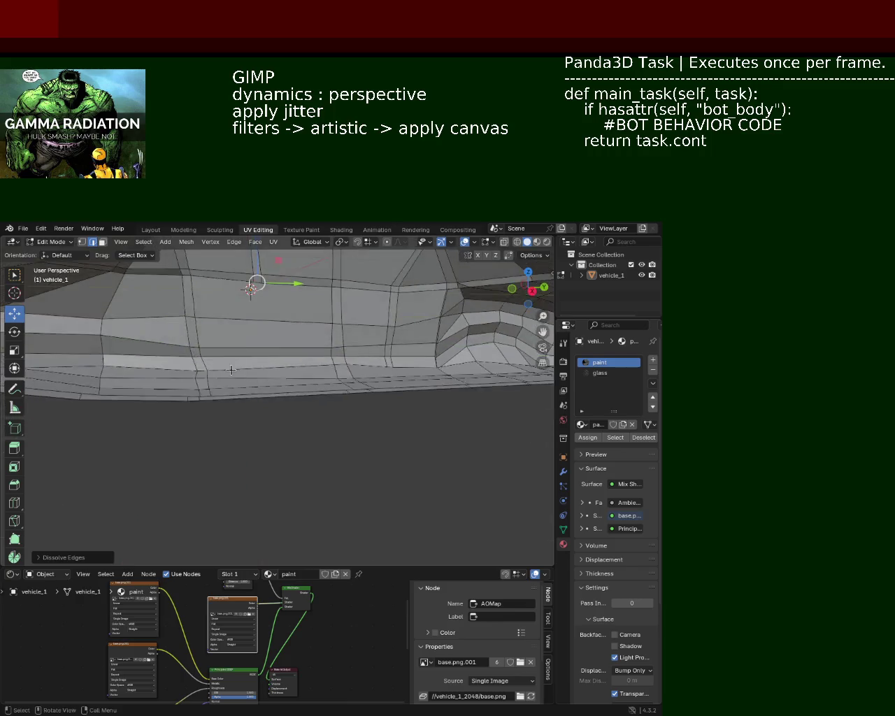
- Dissolve the next vertical edge loop on the door
mouse_move(231, 370)
middle_mouse_down()
mouse_move(328, 418)
mouse_move(292, 377)
mouse_move(330, 393)
middle_mouse_up()
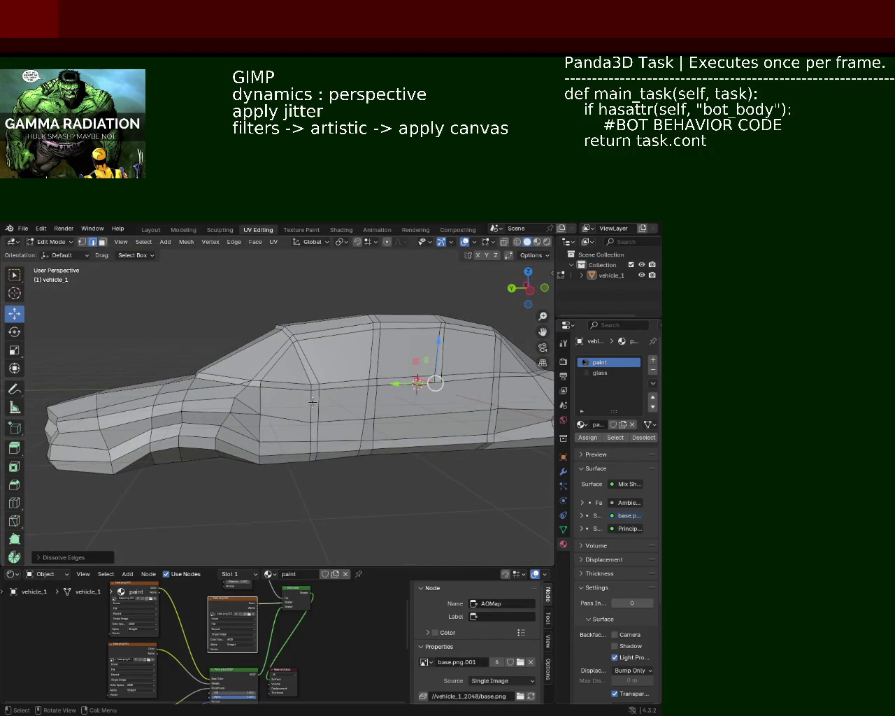
left_click(316, 406, "shift")
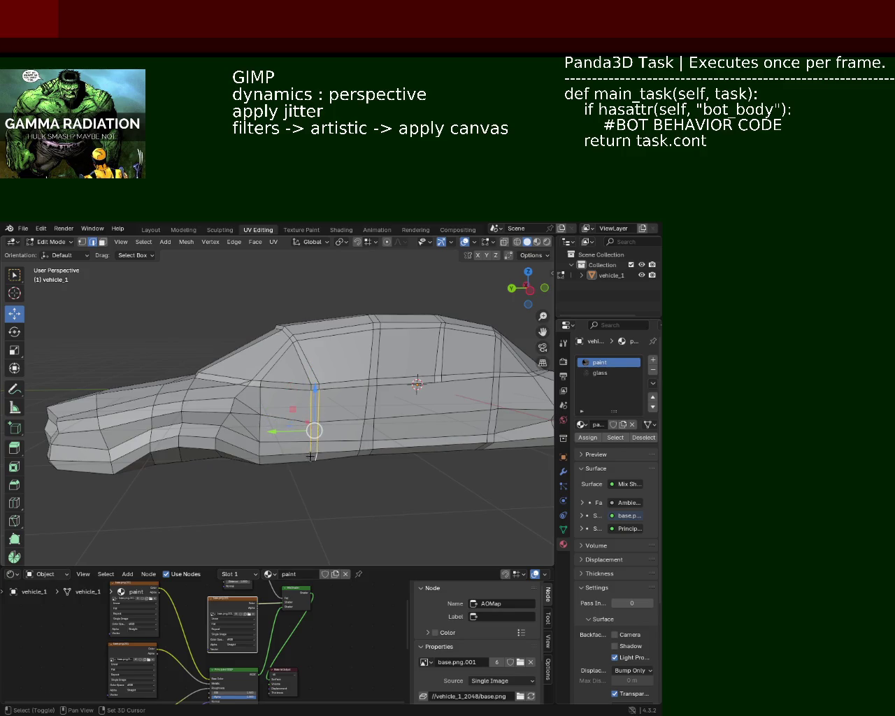
scroll(311, 457, "up", 5)
middle_click_drag(311, 457, 274, 403)
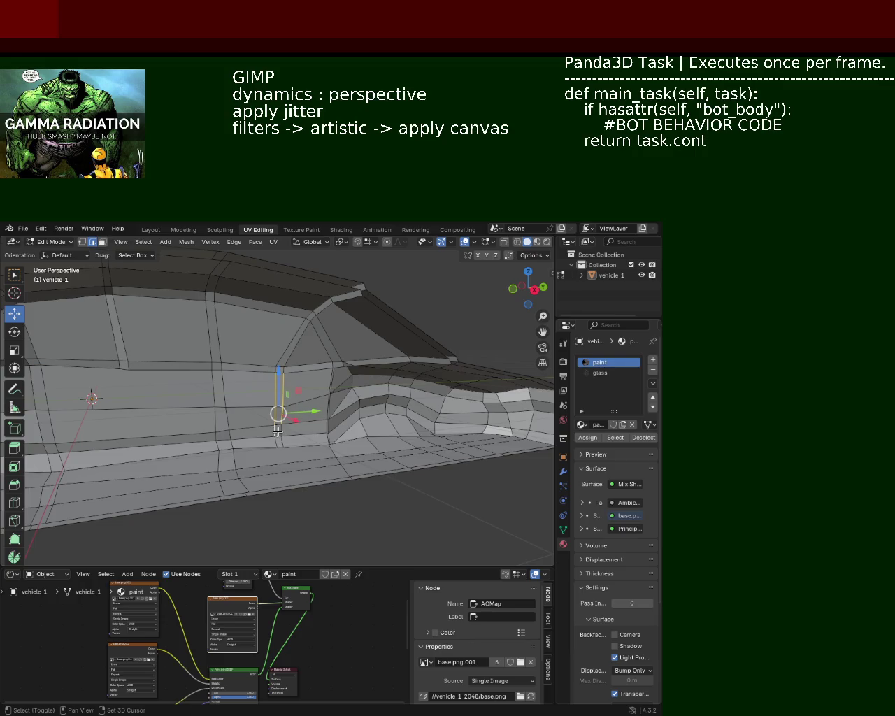
key("x")
left_click(278, 444)
- Dissolve the short front fender edges, then select an edge near the car's front
mouse_move(279, 444)
middle_mouse_down()
mouse_move(321, 422)
mouse_move(283, 467)
mouse_move(258, 370)
mouse_move(281, 400)
mouse_move(259, 392)
middle_mouse_up()
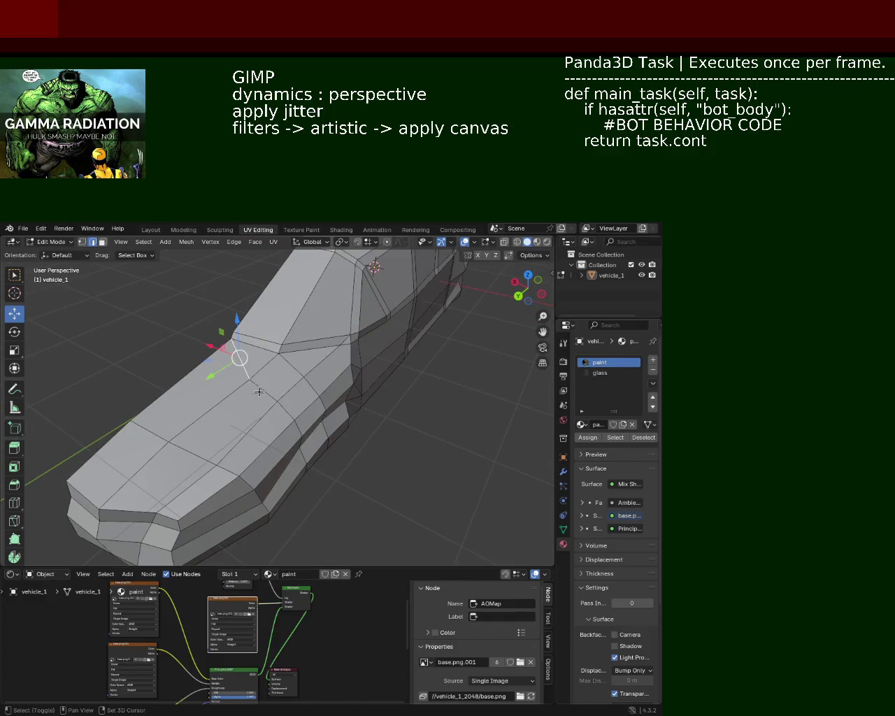
left_click(304, 436, "shift")
middle_click_drag(298, 444, 242, 404)
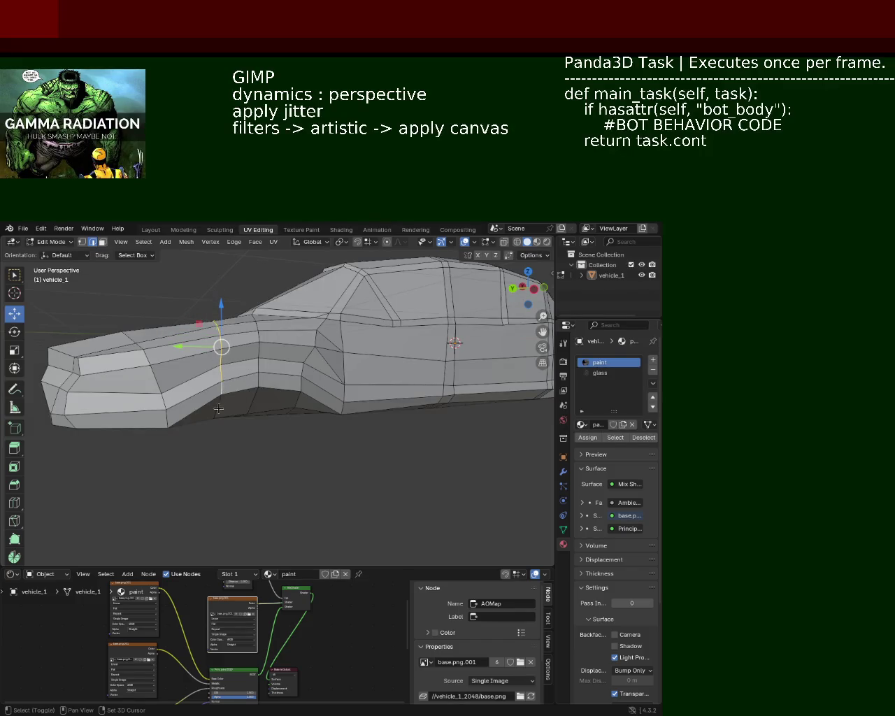
key("x")
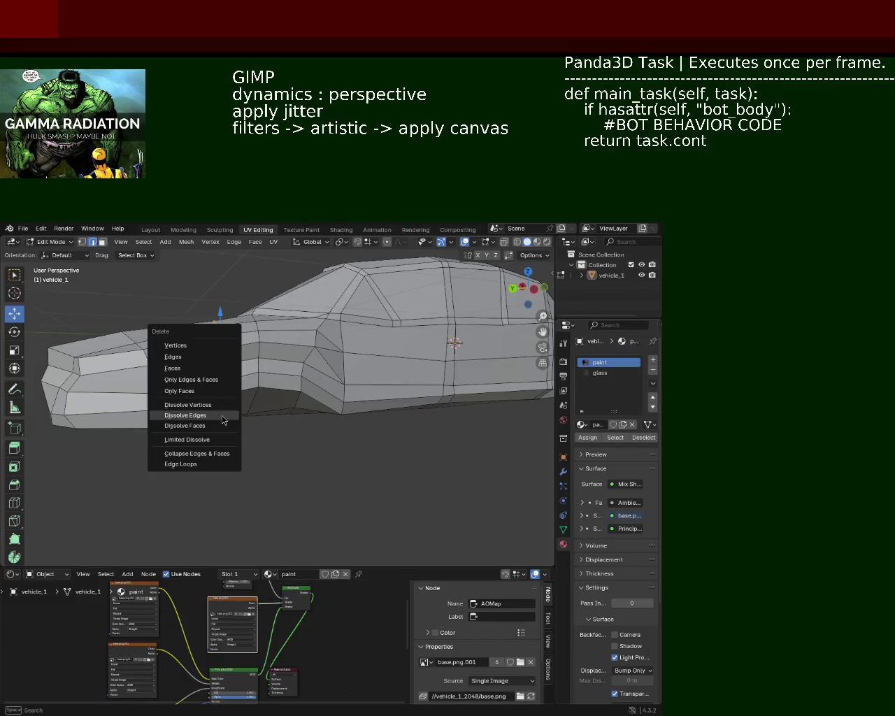
left_click(223, 420)
mouse_move(223, 420)
middle_mouse_down()
mouse_move(198, 382)
mouse_move(204, 404)
mouse_move(184, 384)
mouse_move(184, 366)
mouse_move(192, 385)
mouse_move(268, 377)
middle_mouse_up()
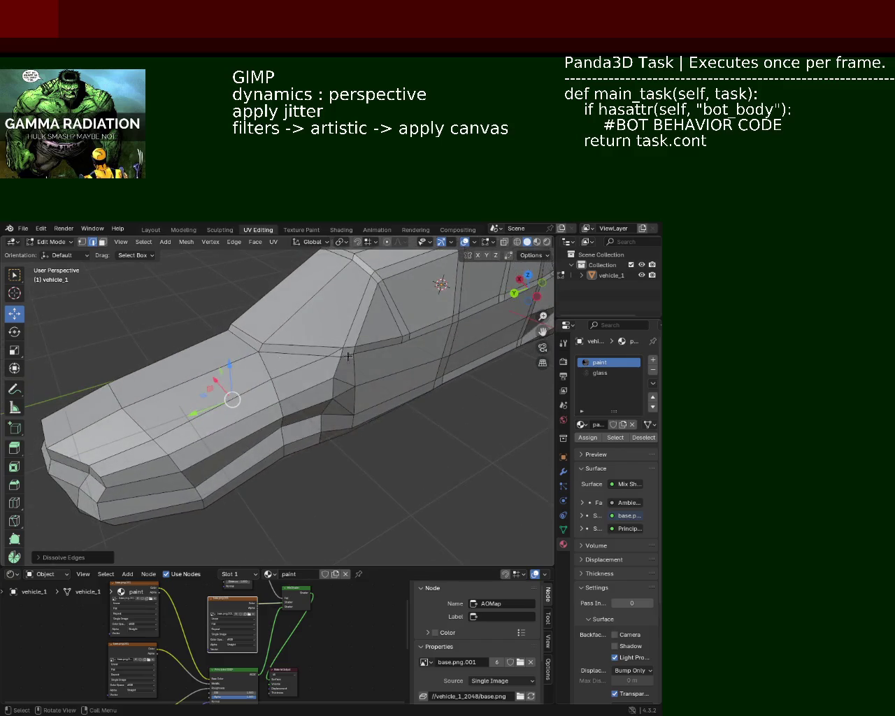
left_click(329, 353)
- Dissolve the selected edges at the car's front
key("x")
left_click(328, 354)
mouse_move(329, 354)
middle_mouse_down()
mouse_move(253, 373)
mouse_move(411, 351)
middle_mouse_up()
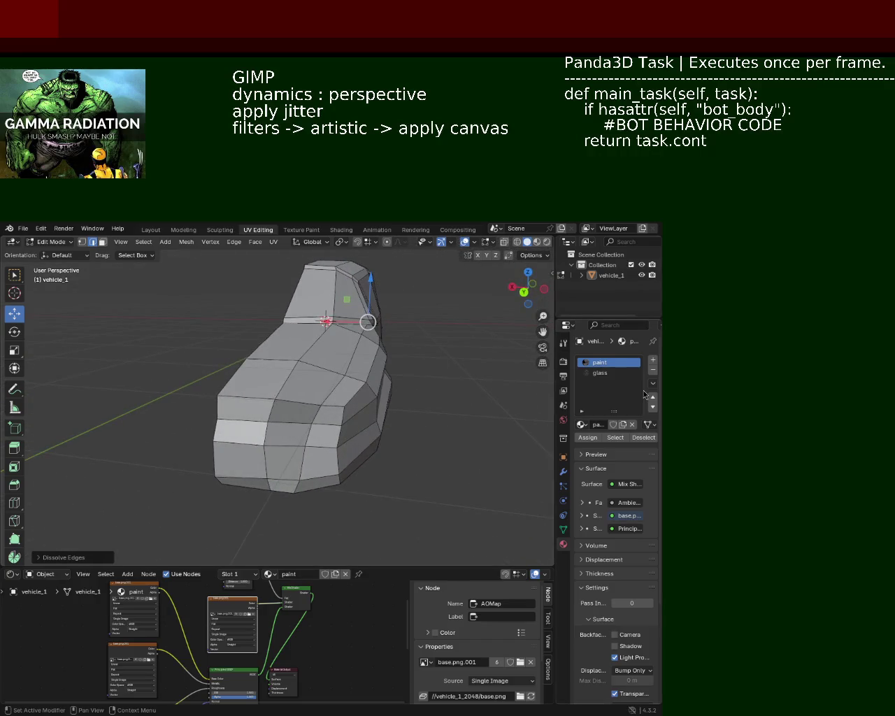
scroll(385, 442, "up", 3)
middle_click_drag(420, 413, 385, 442)
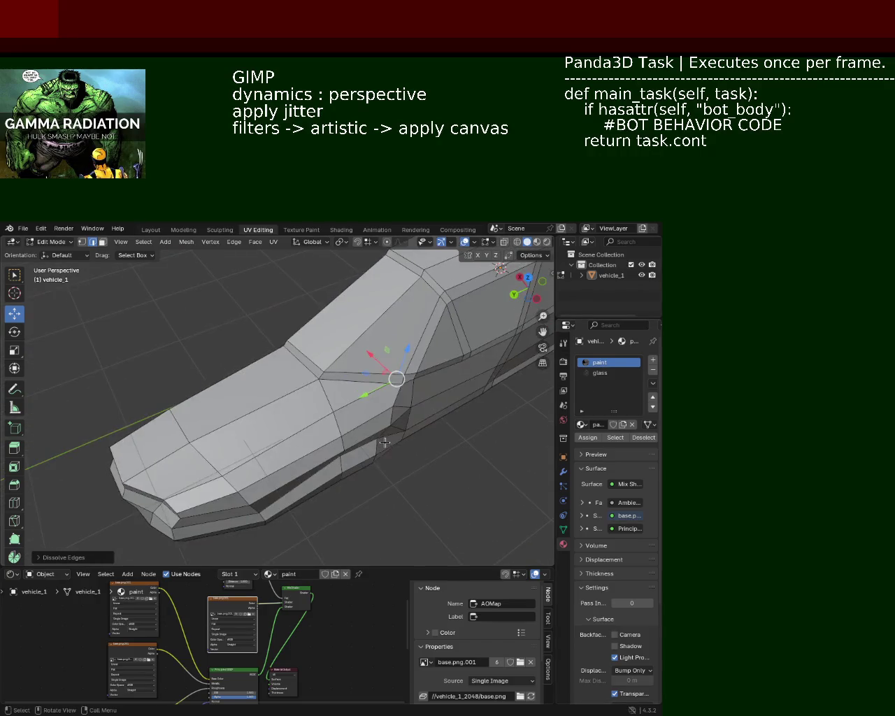
- Select the hood edge loop forward to the car's front and dissolve it
left_click(358, 411)
left_click(280, 442)
left_click(209, 480)
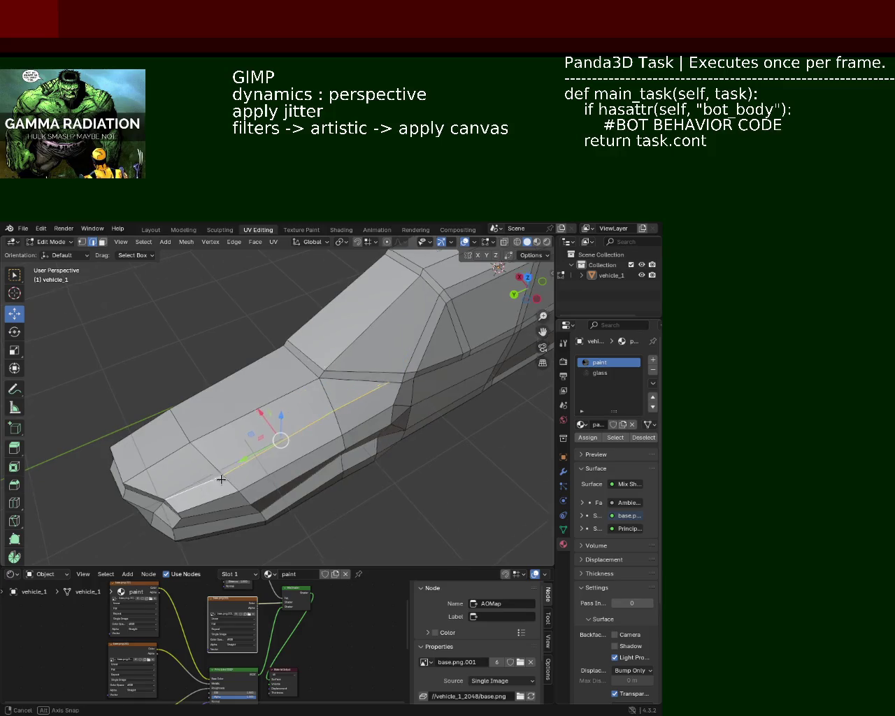
middle_click_drag(209, 481, 309, 458)
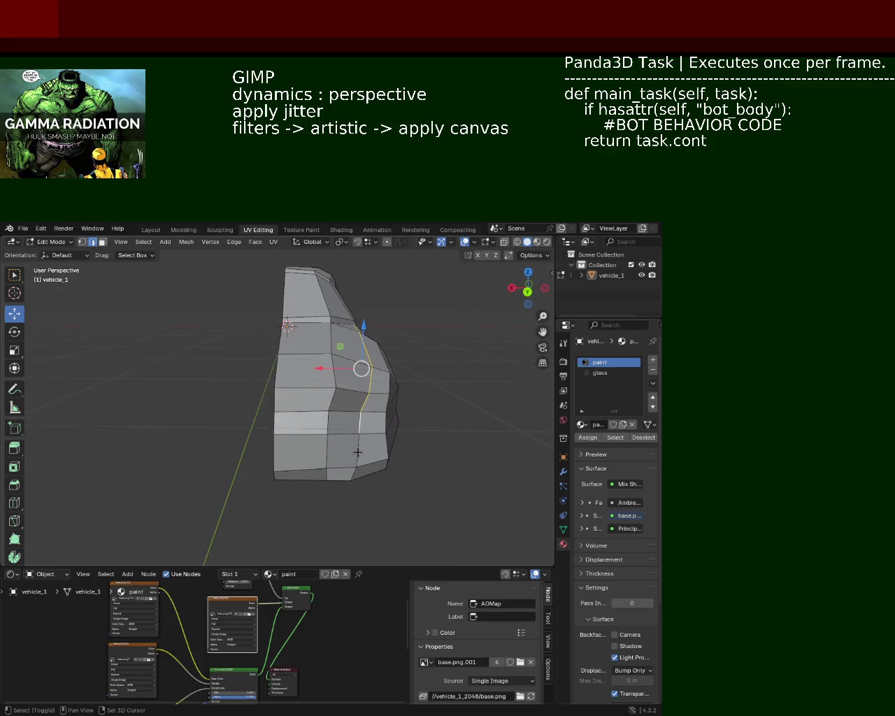
key("x")
left_click(352, 477)
- Dissolve the two bumper edge loops, then select an edge on the front hood
mouse_move(352, 477)
middle_mouse_down()
mouse_move(298, 480)
mouse_move(314, 501)
mouse_move(330, 401)
middle_mouse_up()
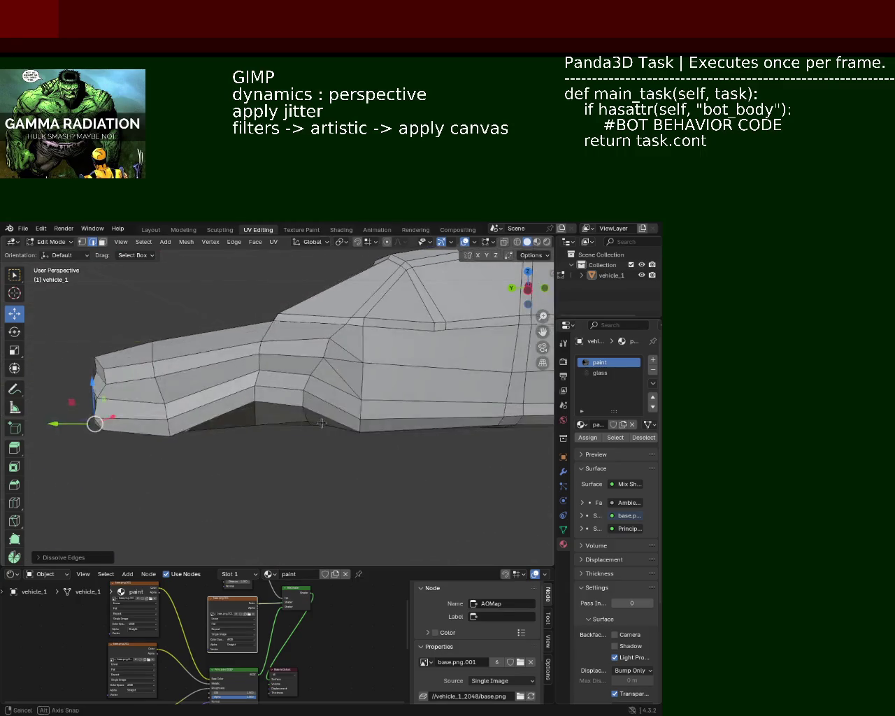
key("x")
left_click(332, 391)
mouse_move(332, 391)
middle_mouse_down()
mouse_move(285, 419)
mouse_move(324, 407)
mouse_move(298, 420)
mouse_move(308, 422)
middle_mouse_up()
key("x")
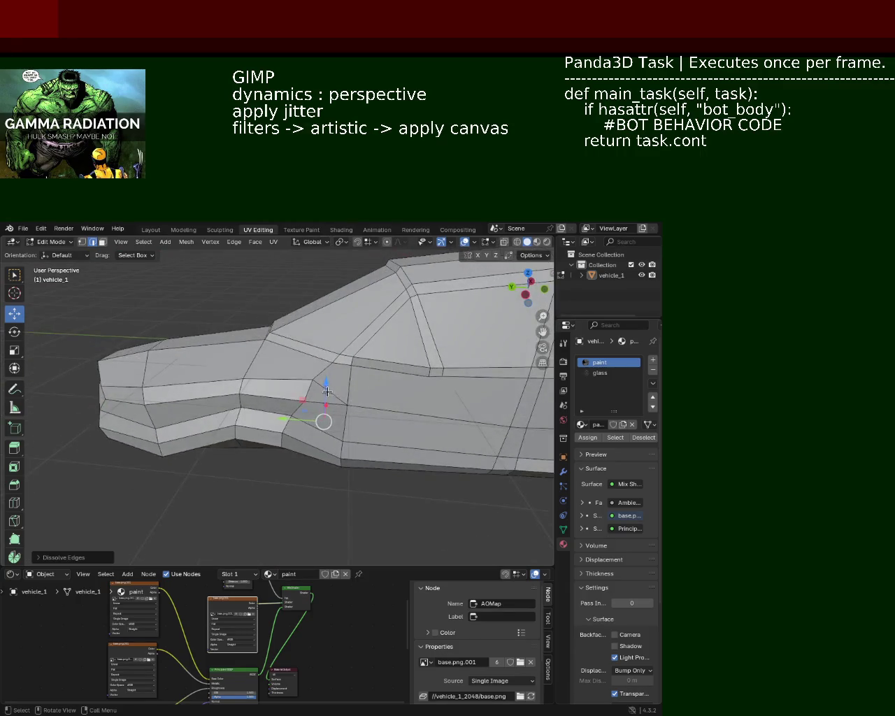
left_click(331, 391)
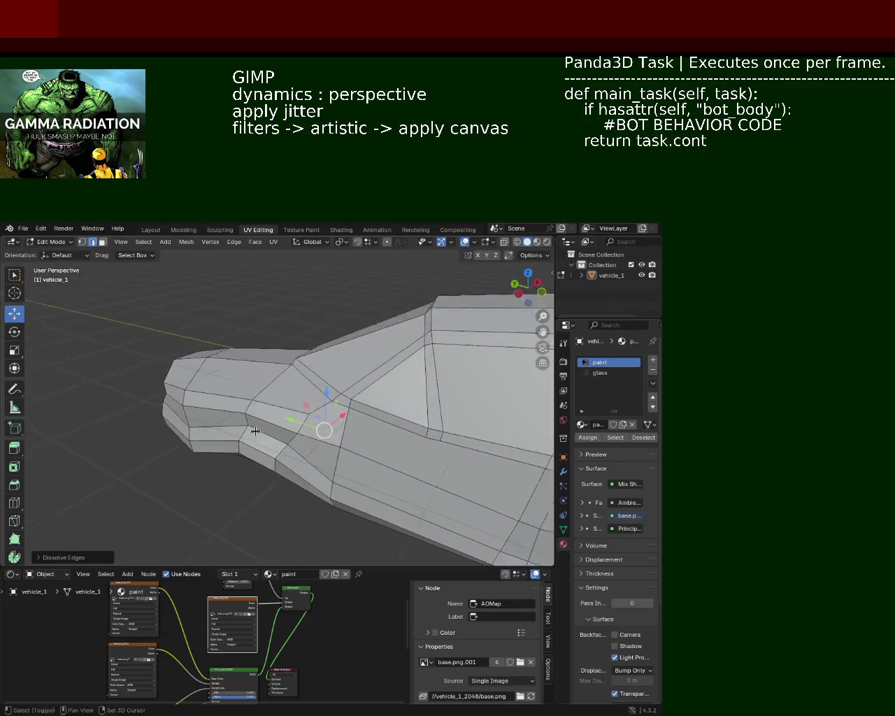
mouse_move(385, 426)
middle_mouse_down()
mouse_move(281, 432)
mouse_move(235, 464)
middle_mouse_up()
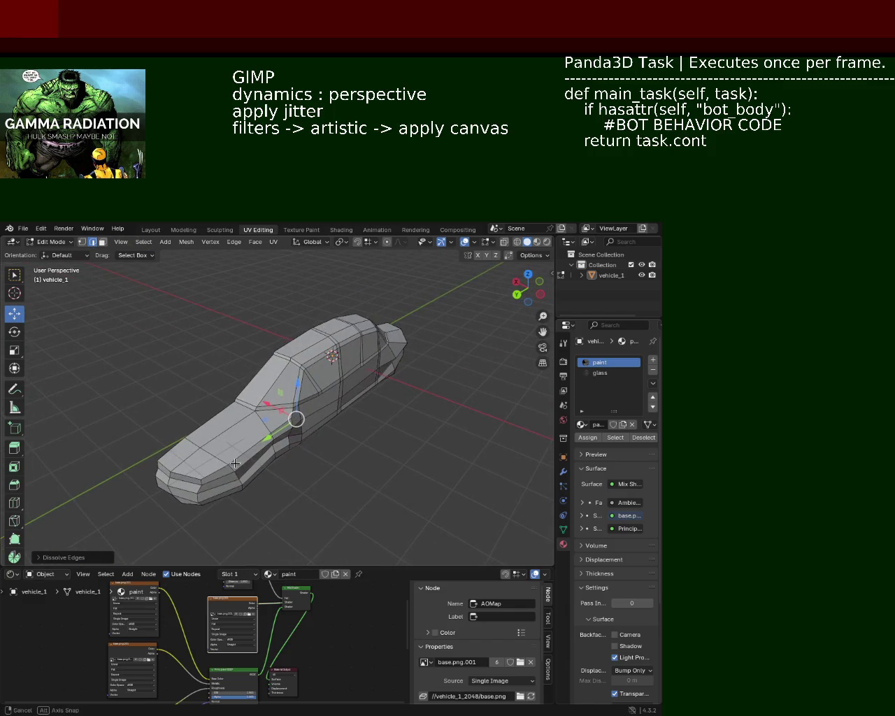
left_click(294, 466, "ctrl")
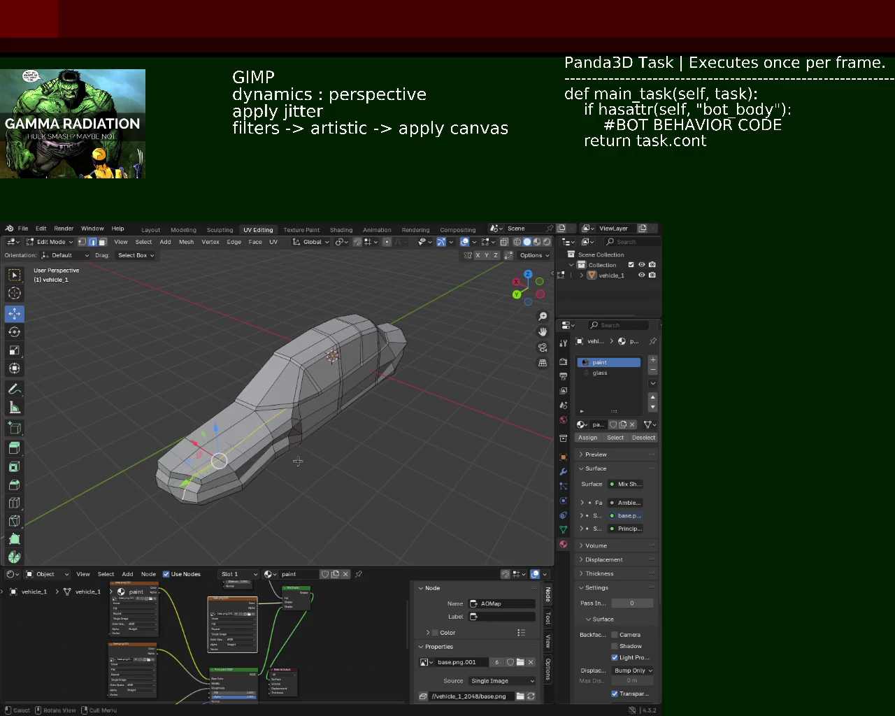
- Select the front wing and lower-corner vertices and pull the notch vertex left into line
mouse_move(298, 464)
middle_mouse_down()
mouse_move(243, 386)
mouse_move(254, 417)
mouse_move(301, 370)
middle_mouse_up()
scroll(243, 386, "up", 3)
scroll(302, 369, "up", 5)
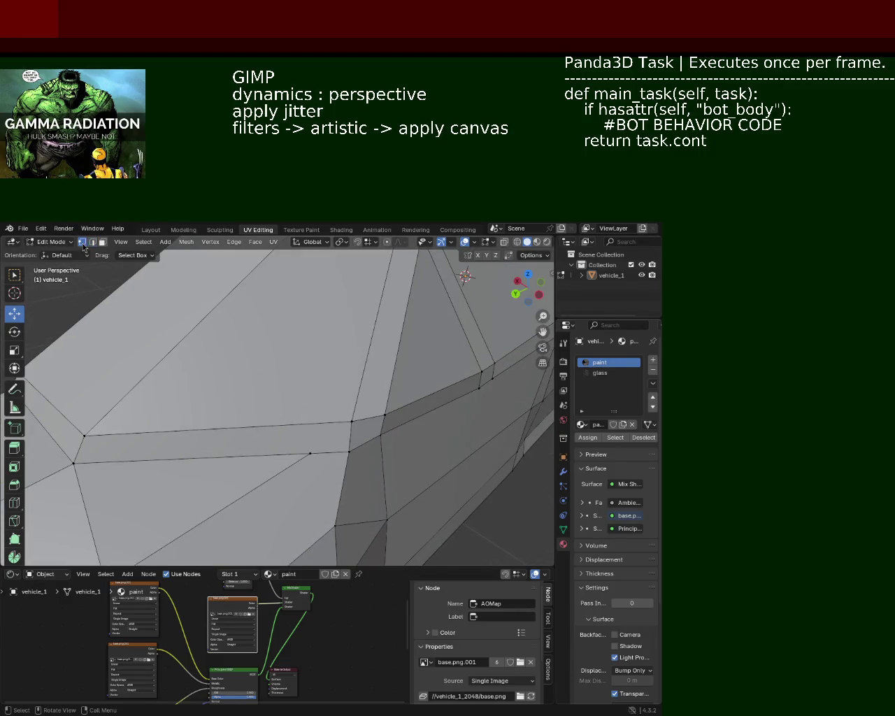
left_click(309, 458)
left_click(366, 420, "shift")
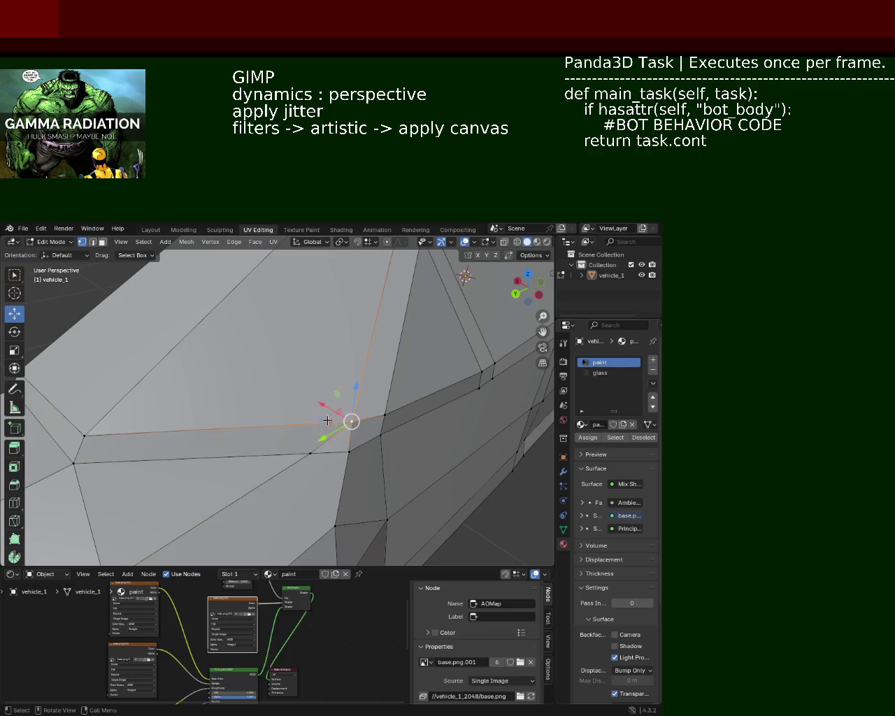
scroll(353, 420, "down", 5)
mouse_move(299, 406)
middle_mouse_down()
mouse_move(308, 418)
mouse_move(239, 405)
middle_mouse_up()
mouse_move(246, 445)
left_mouse_down()
mouse_move(233, 456)
mouse_move(224, 443)
mouse_move(272, 394)
left_mouse_up()
left_click(227, 443)
left_click_drag(338, 417, 265, 417)
- Slide a vertex near the front wheel arch left and align its height
left_click(372, 430)
left_click_drag(373, 430, 373, 480)
key("ctrl+z")
left_click(374, 394, "shift")
left_click(379, 406)
left_click_drag(347, 417, 333, 416)
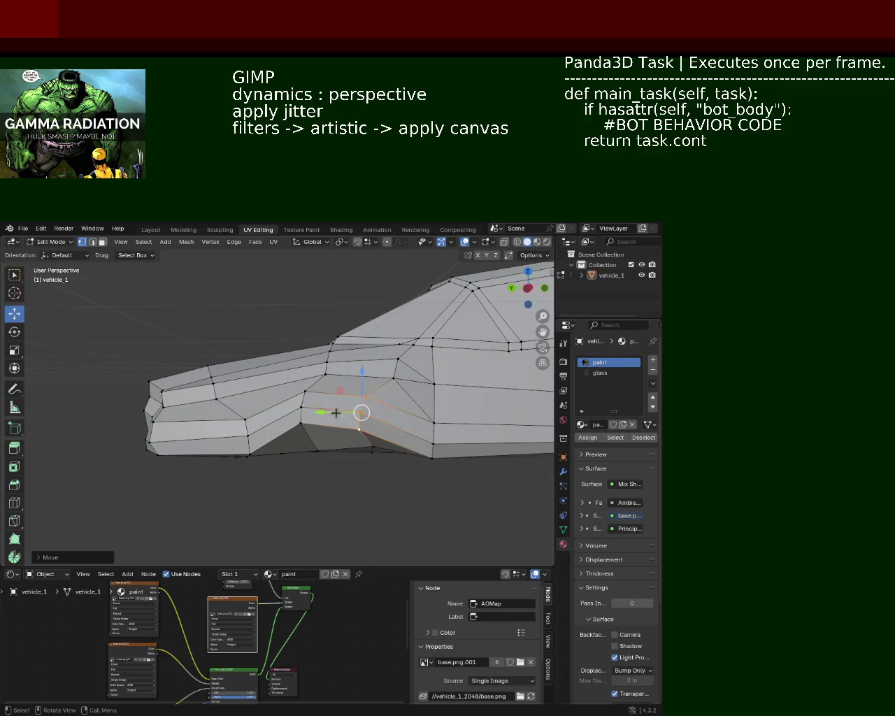
left_click_drag(362, 378, 364, 368)
key("Escape")
key("ctrl+z")
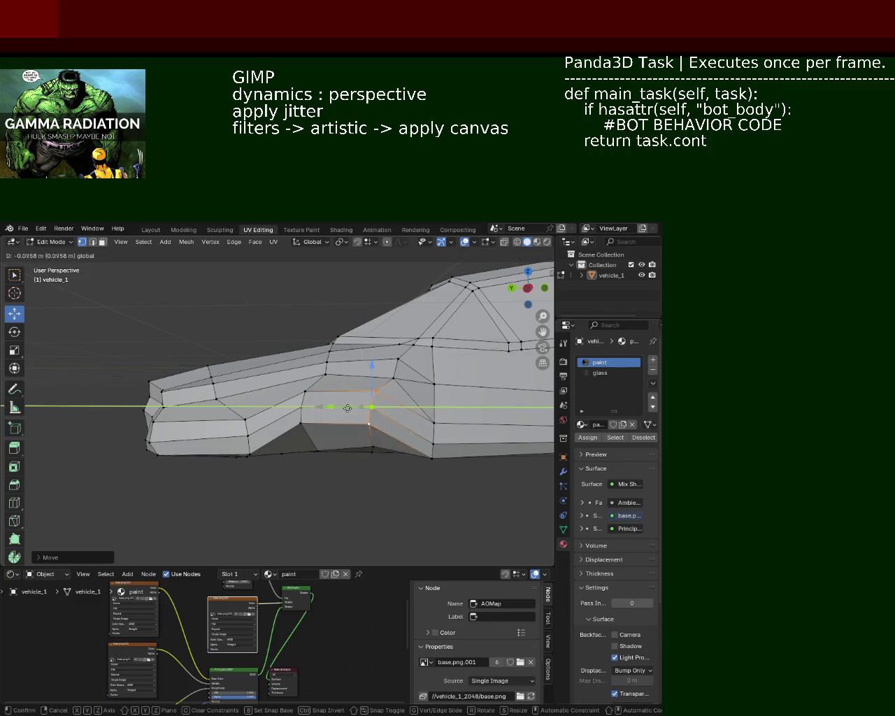
- Move the vertex above the wheel arch into place and save vehicle_1.blend
middle_click_drag(324, 438, 309, 454)
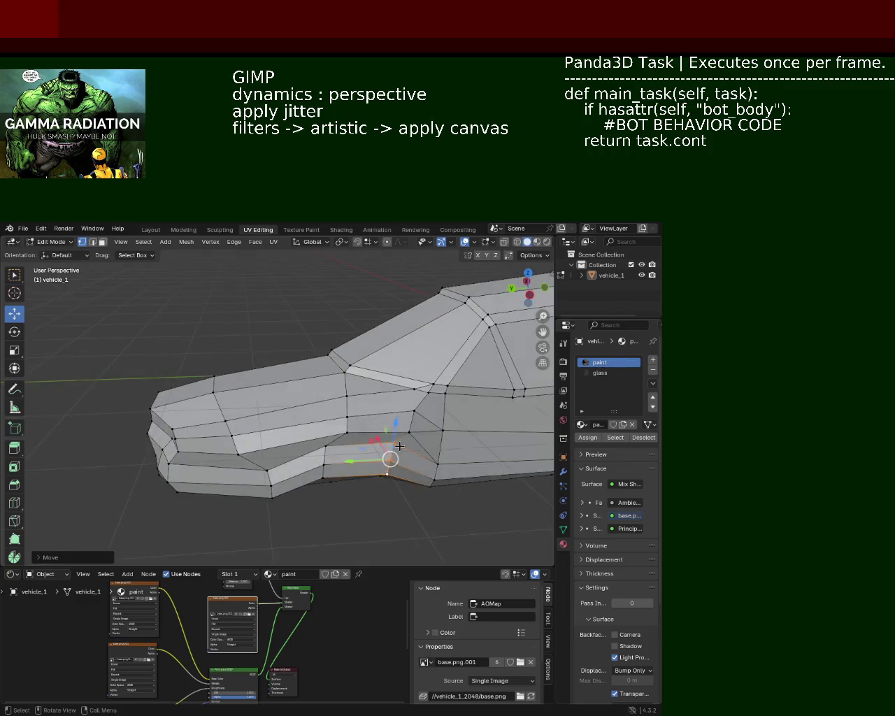
left_click(309, 446)
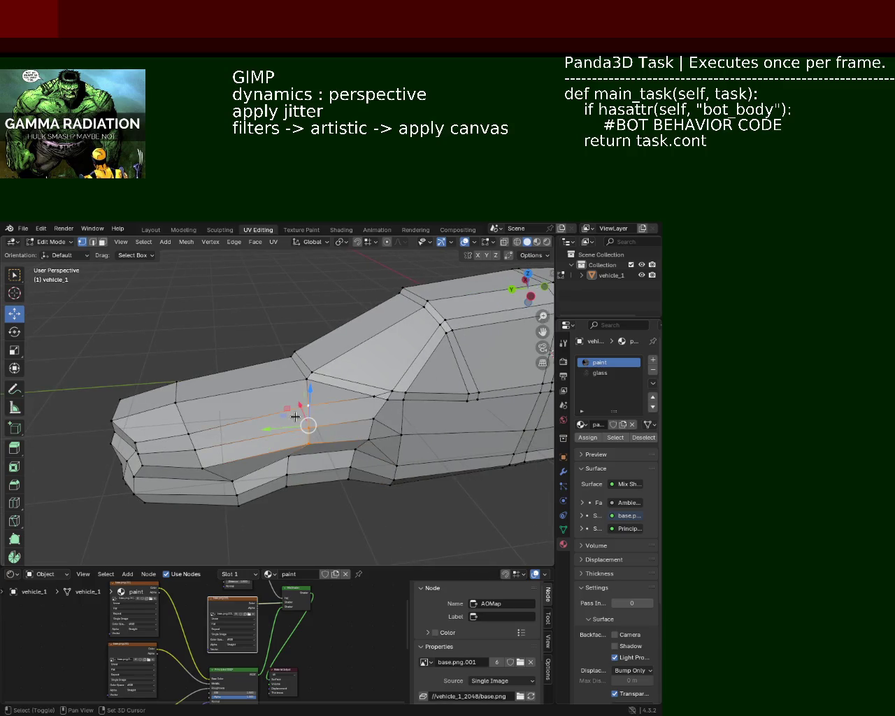
key("g")
left_click(262, 407)
middle_click_drag(262, 407, 307, 420)
middle_click_drag(410, 485, 422, 460)
mouse_move(298, 475)
middle_mouse_down()
mouse_move(406, 505)
mouse_move(432, 502)
middle_mouse_up()
key("ctrl+s")
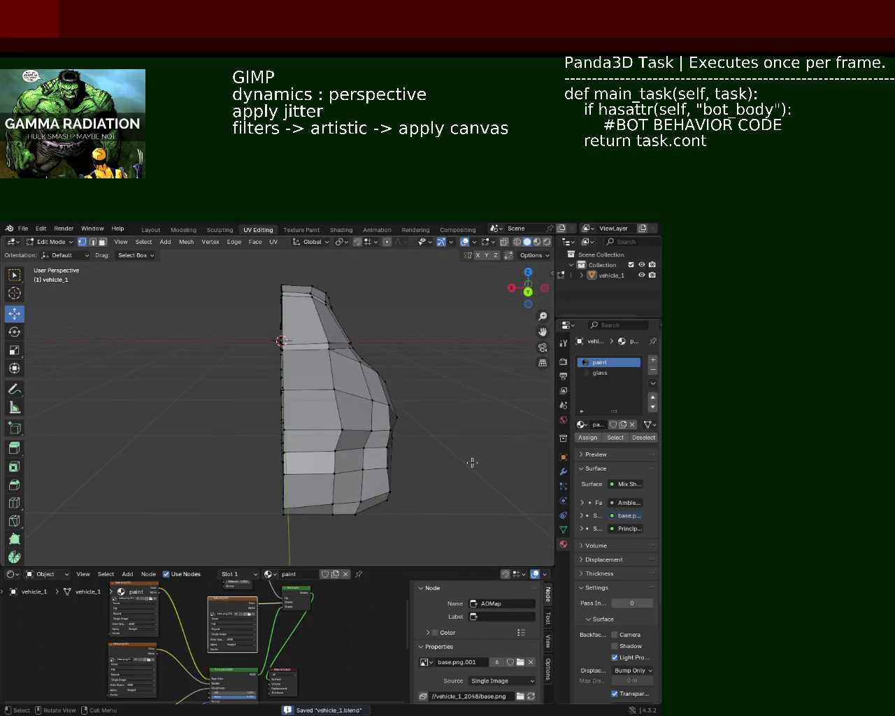
- Slide the selected vertex along the Y axis
middle_click_drag(411, 403, 306, 415)
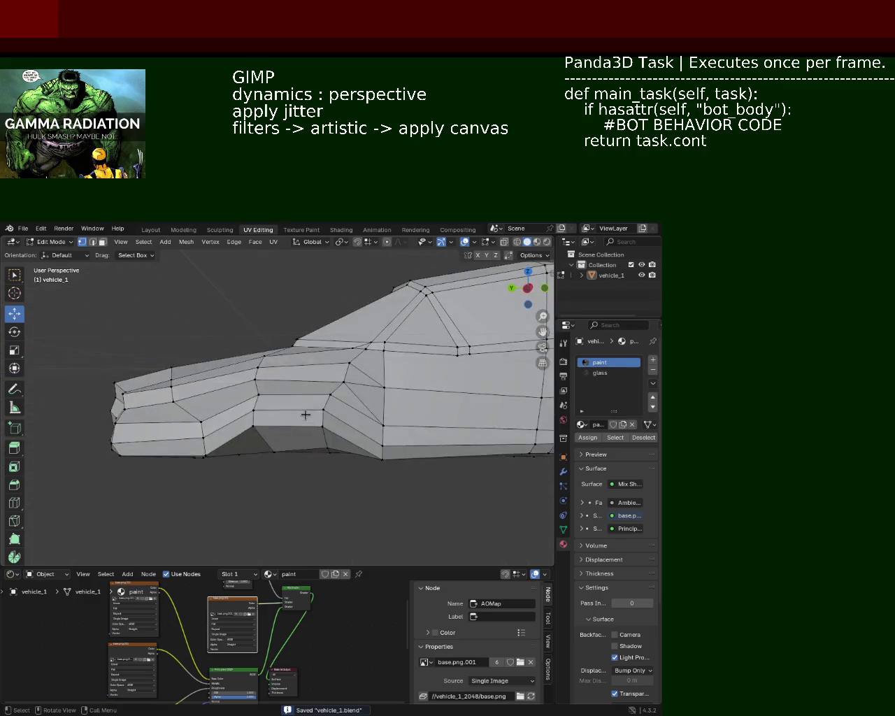
left_click_drag(236, 431, 249, 434)
mouse_move(249, 434)
middle_mouse_down()
mouse_move(433, 442)
mouse_move(254, 406)
middle_mouse_up()
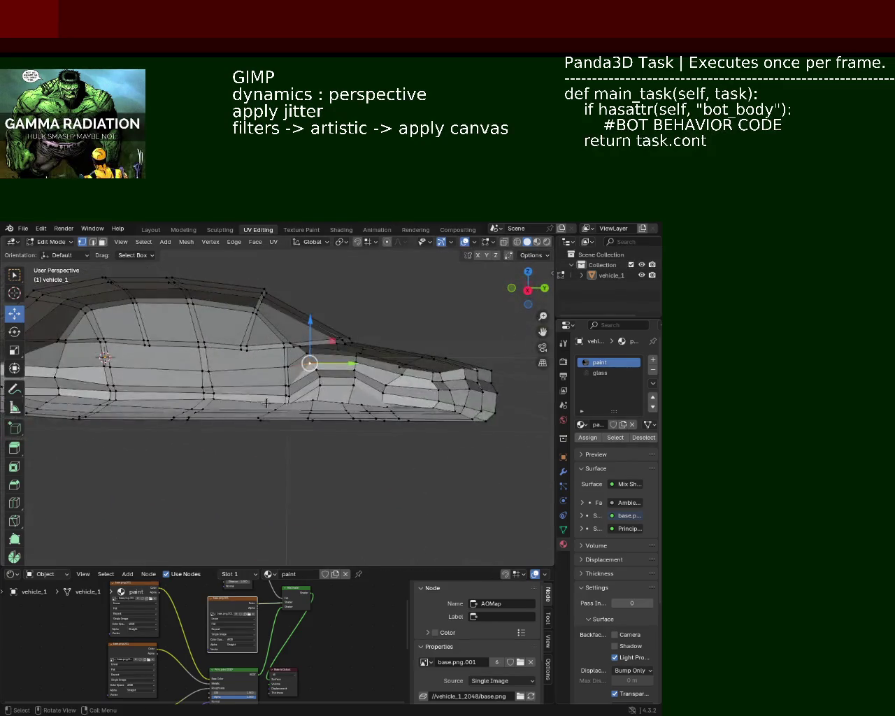
scroll(255, 406, "up", 3)
- Dissolve the selected redundant edges on the car's side
mouse_move(255, 406)
middle_mouse_down()
mouse_move(307, 393)
mouse_move(328, 440)
mouse_move(305, 438)
mouse_move(354, 411)
mouse_move(375, 413)
mouse_move(389, 444)
mouse_move(354, 433)
mouse_move(358, 379)
mouse_move(356, 389)
middle_mouse_up()
scroll(307, 393, "down", 5)
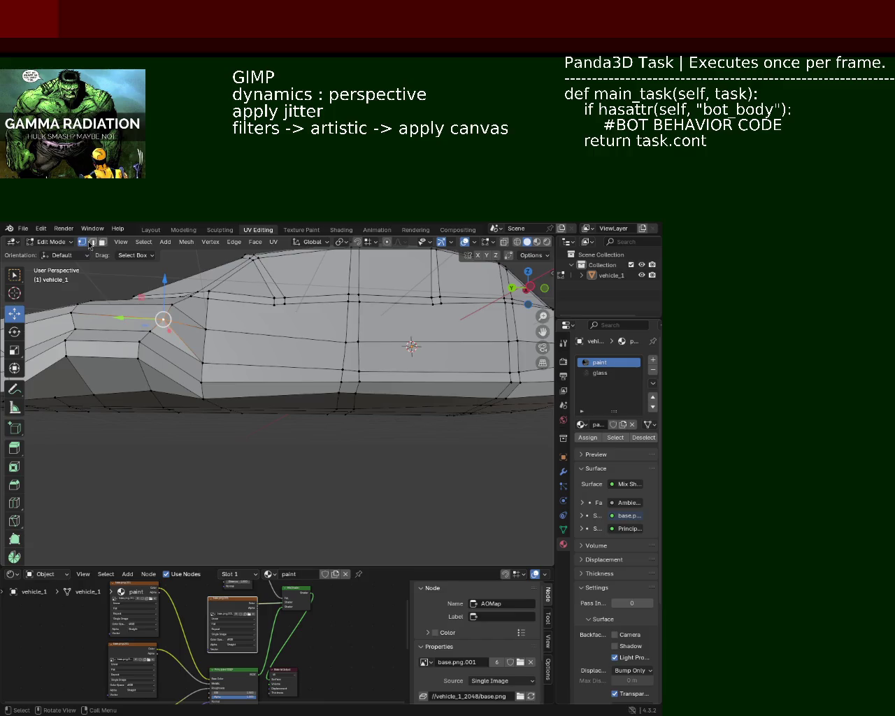
left_click(337, 388)
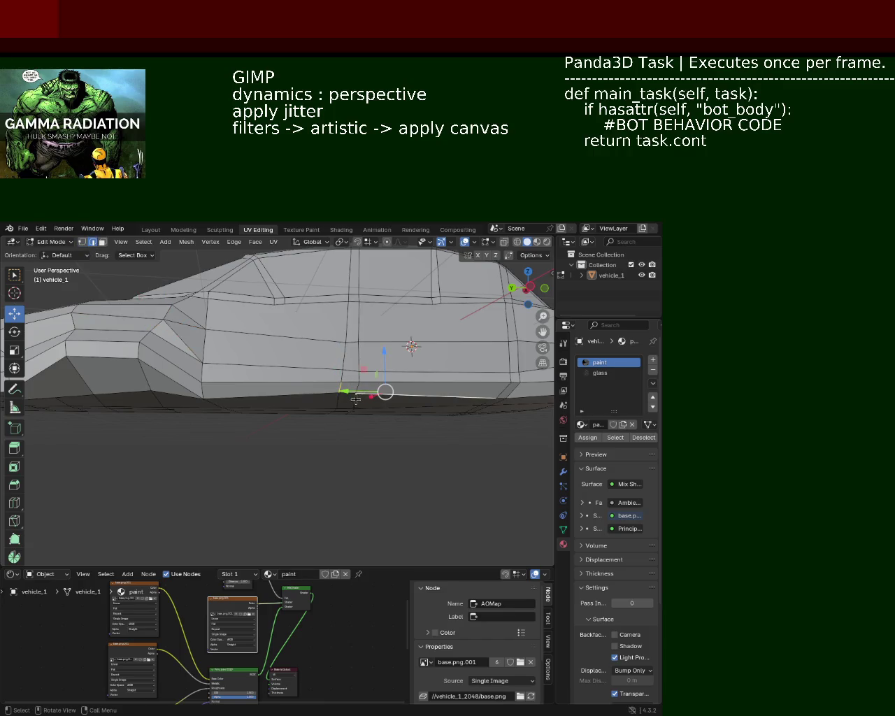
mouse_move(341, 397)
middle_mouse_down()
mouse_move(347, 417)
mouse_move(331, 362)
middle_mouse_up()
left_click(344, 364, "shift")
left_click(364, 373, "shift")
key("x")
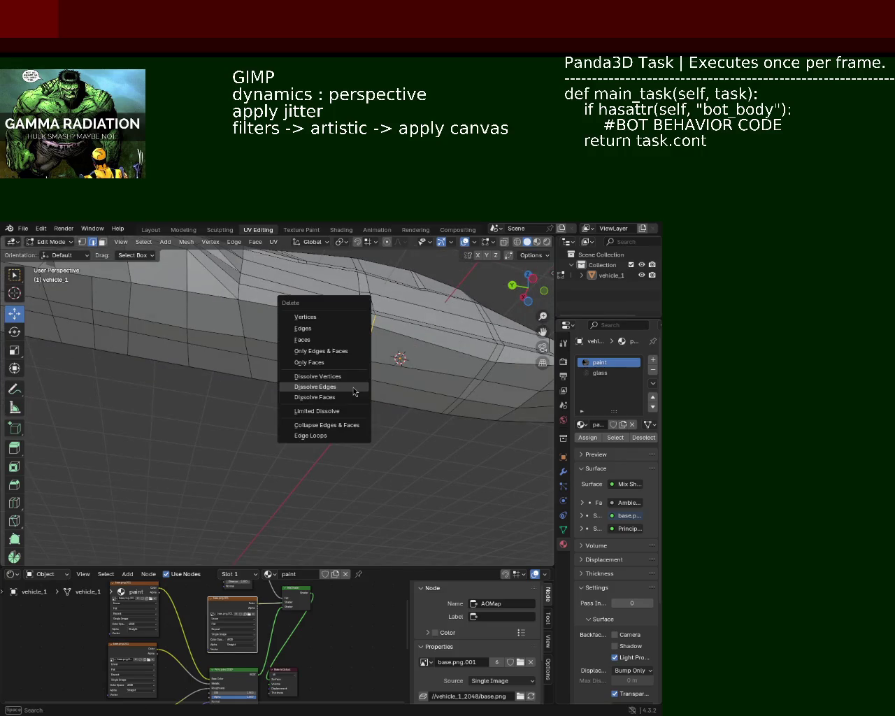
left_click(329, 386)
- In vertex mode, move the lower side vertex along Y and save vehicle_1.blend
mouse_move(329, 360)
middle_mouse_down()
mouse_move(321, 370)
mouse_move(330, 382)
mouse_move(372, 414)
mouse_move(276, 424)
middle_mouse_up()
left_click(199, 430)
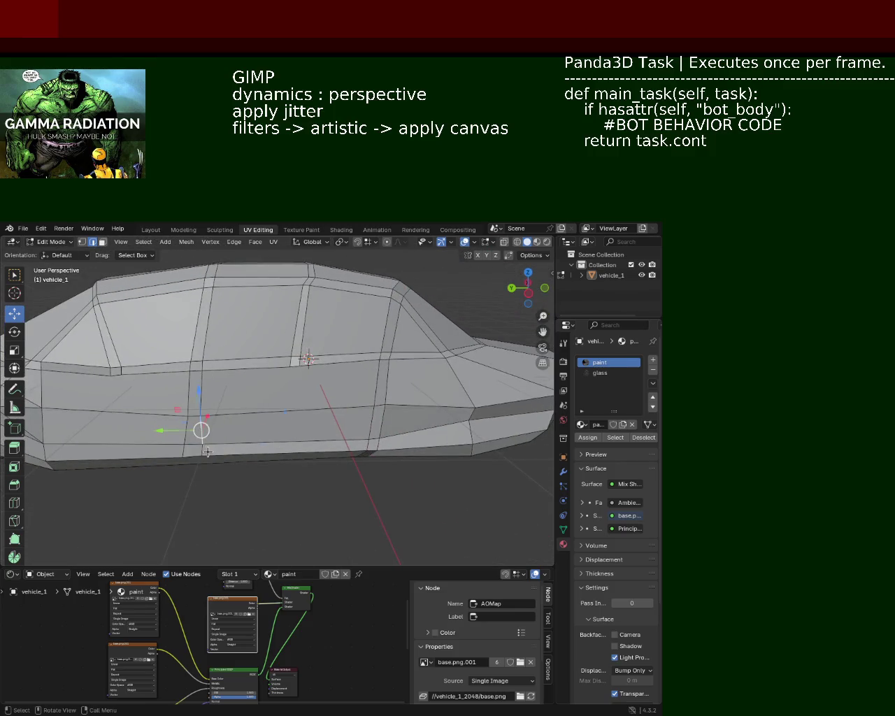
left_click_drag(184, 452, 178, 454)
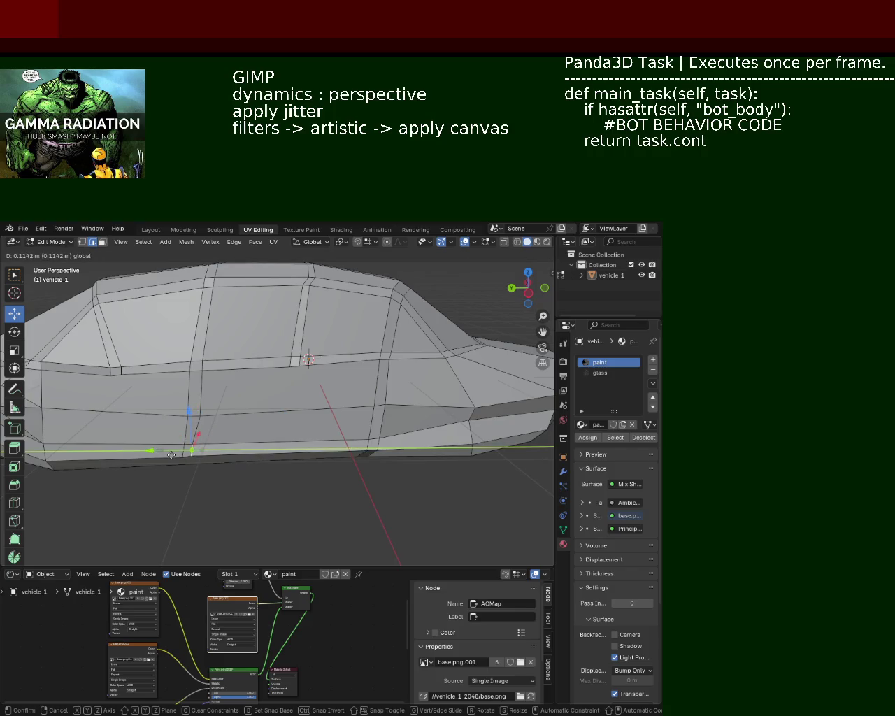
right_click(173, 455)
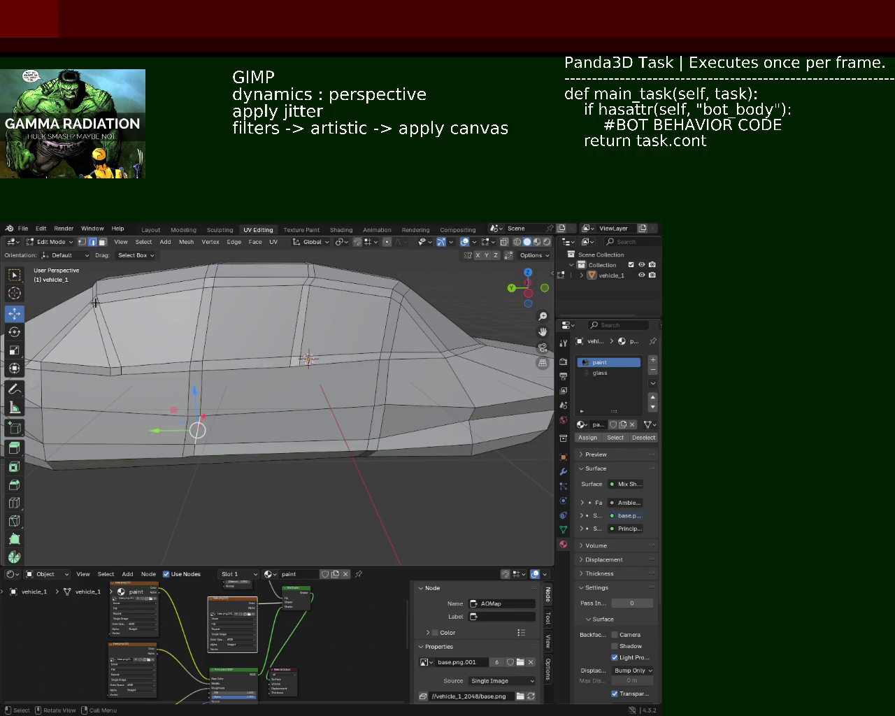
left_click(82, 241)
key("g")
key("y")
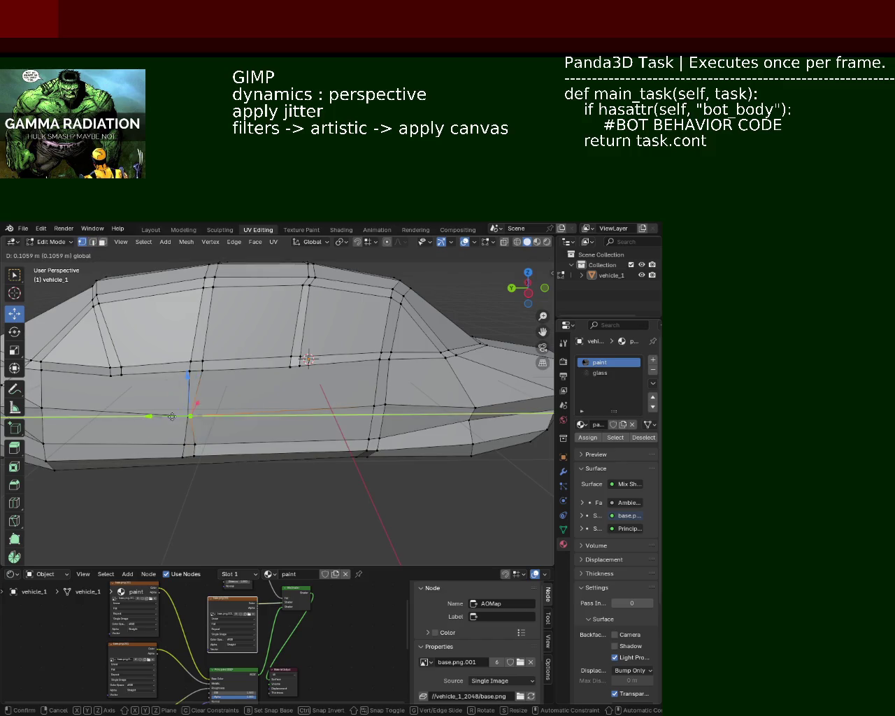
left_click(181, 418)
key("ctrl+s")
mouse_move(409, 488)
middle_mouse_down()
mouse_move(341, 396)
mouse_move(294, 371)
middle_mouse_up()
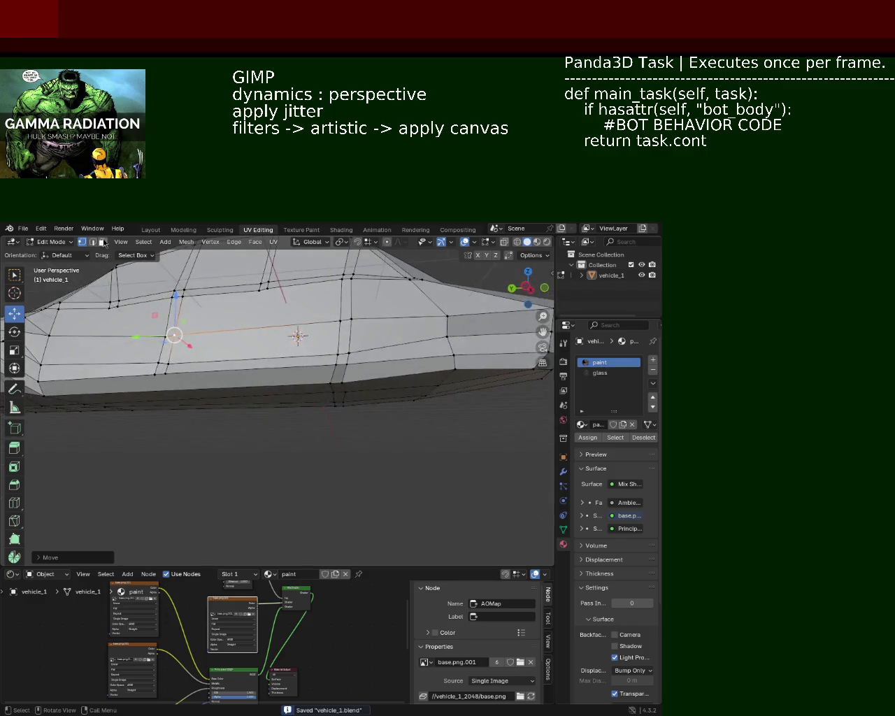
- In edge mode, dissolve the redundant short edges on the lower side
left_click(93, 242)
left_click(333, 374, "shift")
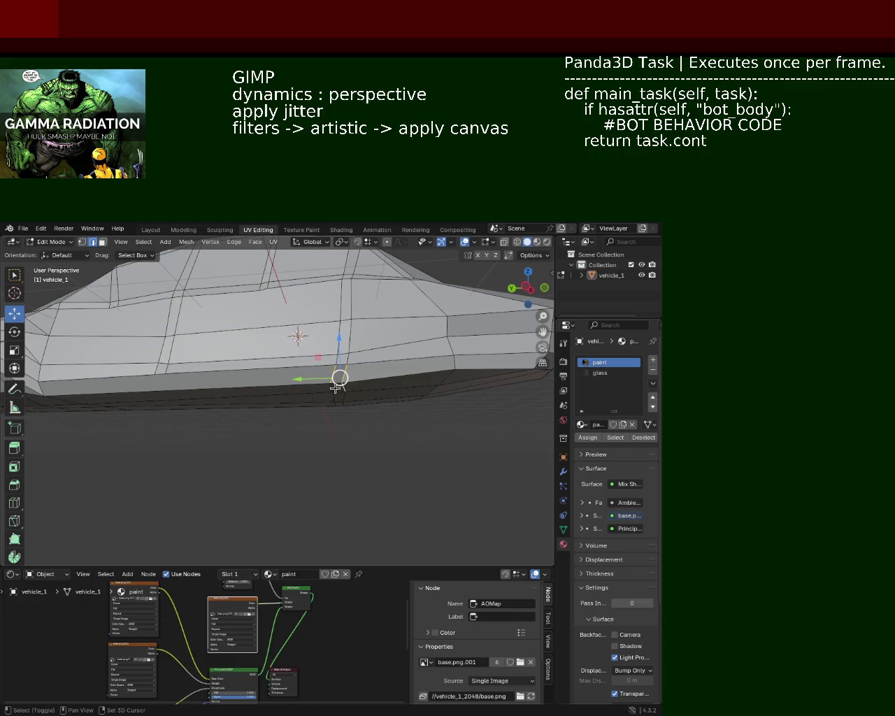
middle_click_drag(344, 398, 323, 338)
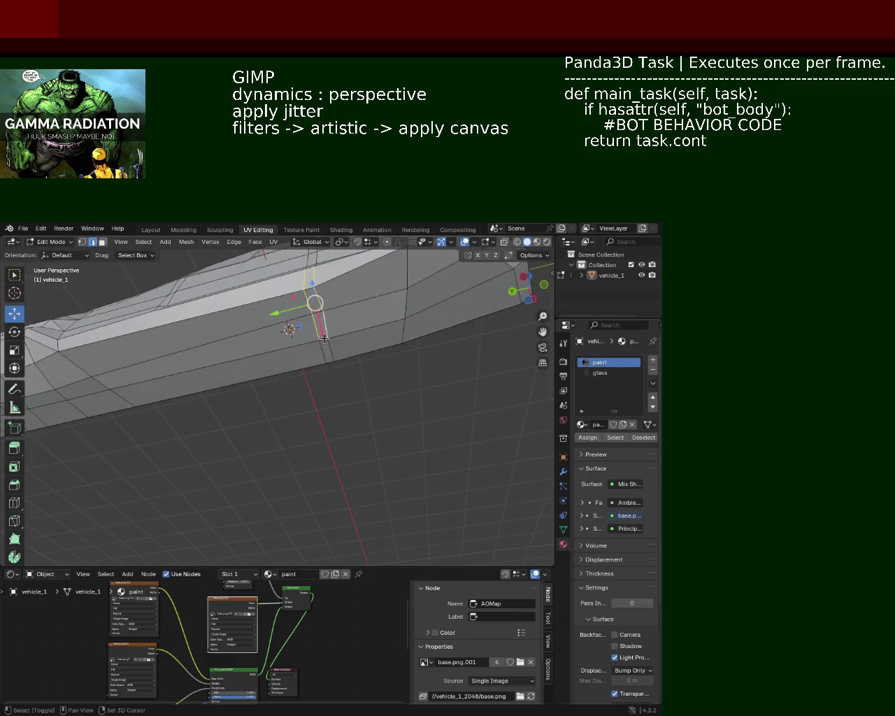
key("x")
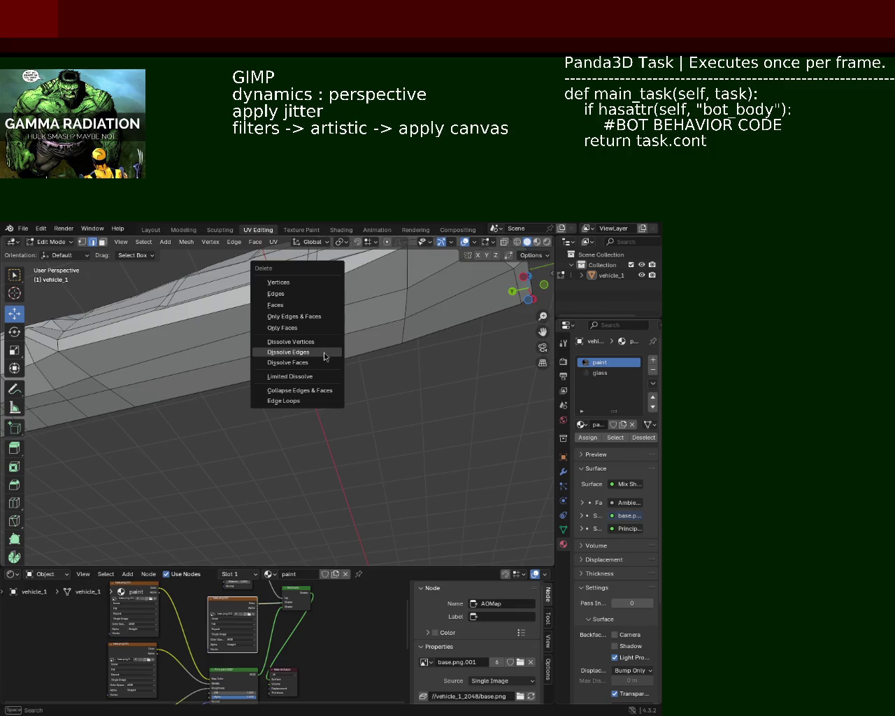
left_click(324, 353)
left_click(320, 352)
key("x")
left_click(315, 355)
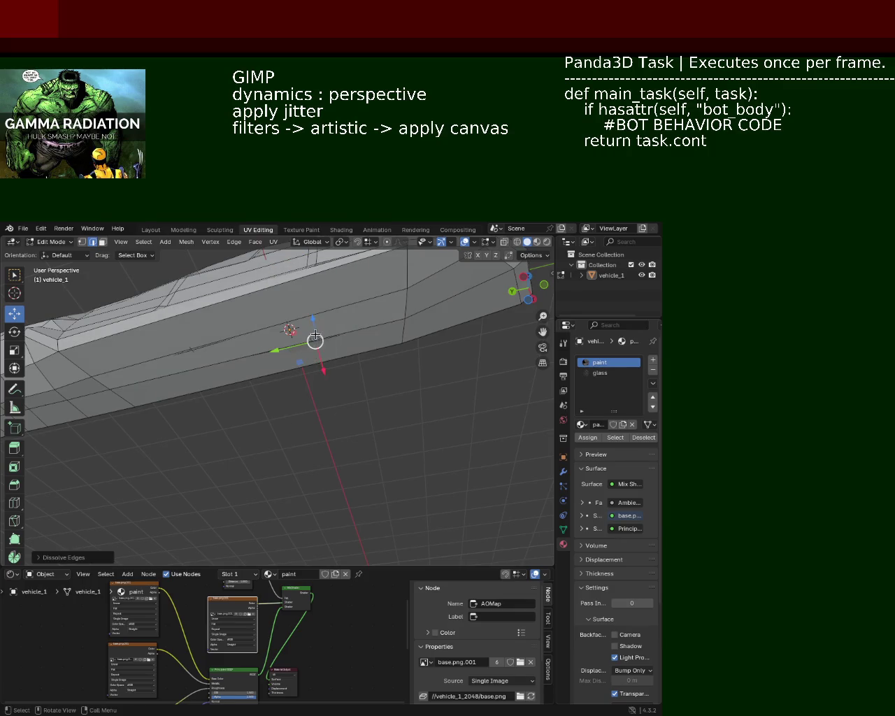
- Try removing the long side edge loop, then undo it
left_click(315, 339, "shift")
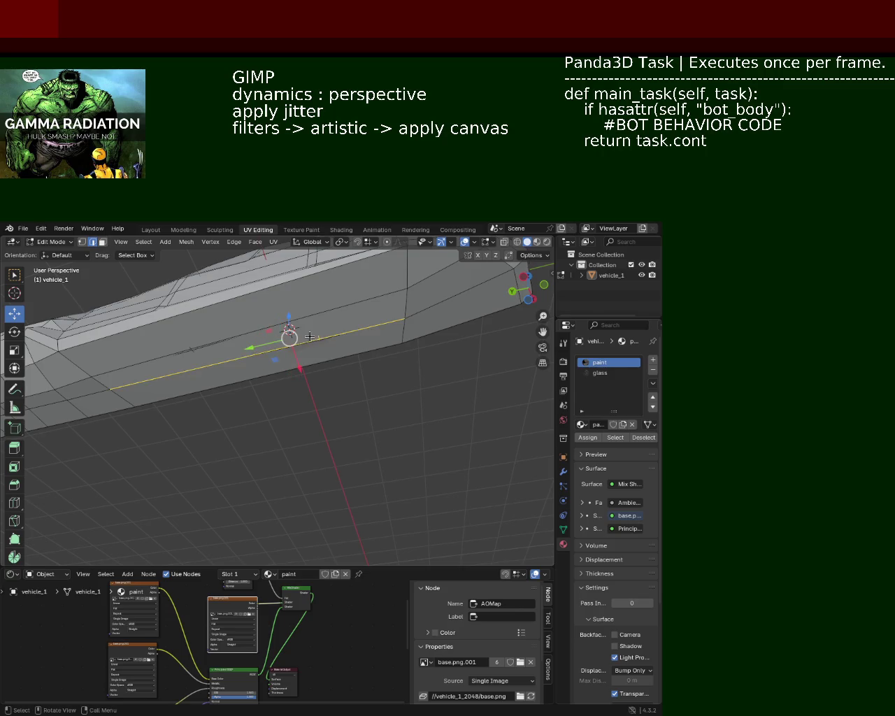
key("x")
left_click(311, 390)
left_click(318, 341)
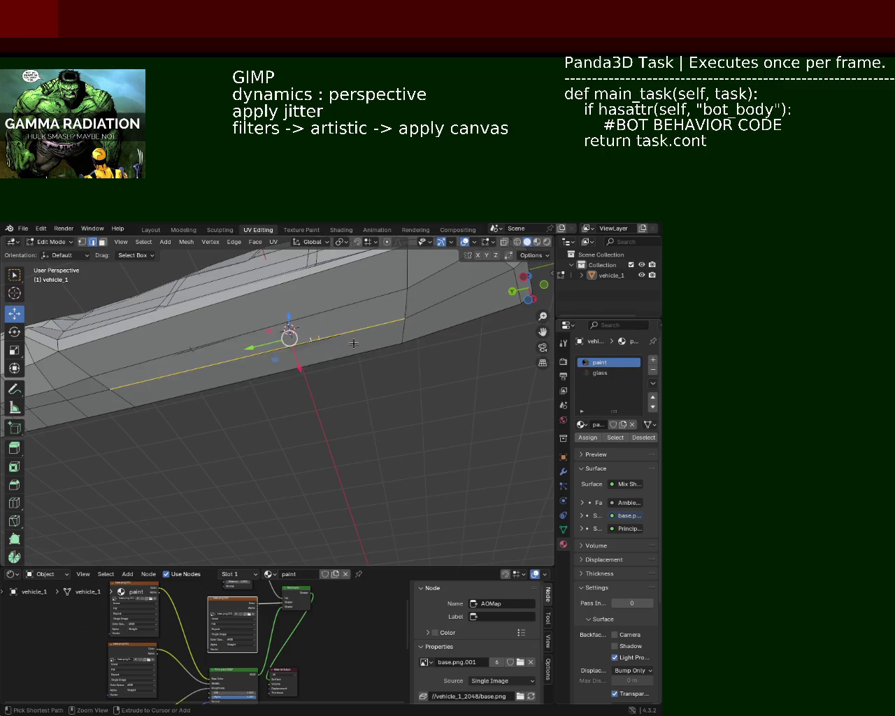
left_click(318, 333)
left_click(316, 337)
key("ctrl+z")
key("ctrl+z")
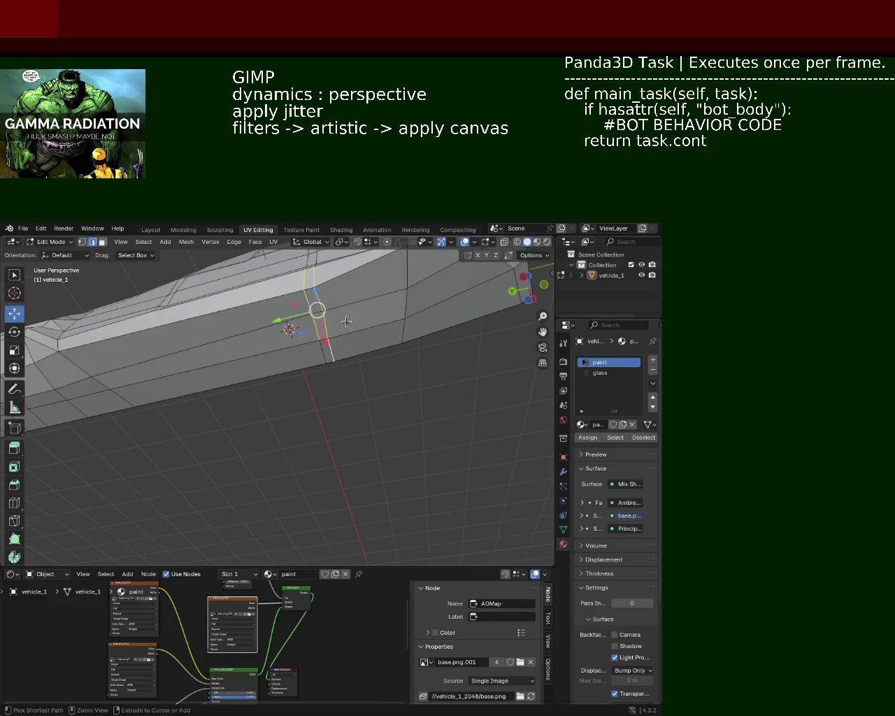
- Dissolve the restored side edge loop and the leftover stray vertex
left_click(331, 294)
mouse_move(323, 292)
middle_mouse_down()
mouse_move(381, 392)
mouse_move(373, 400)
mouse_move(334, 310)
middle_mouse_up()
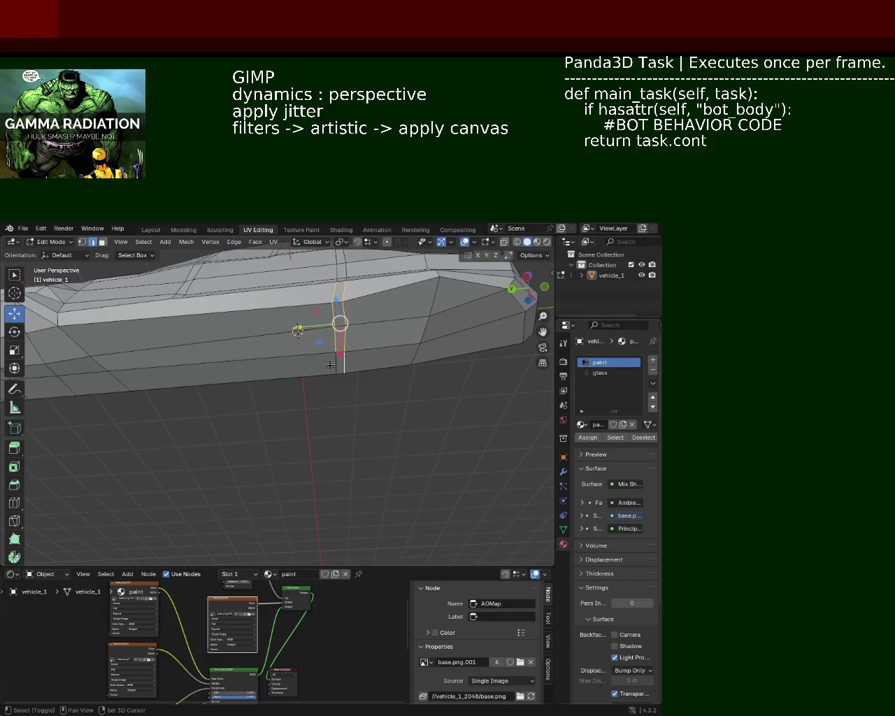
key("x")
left_click(320, 317)
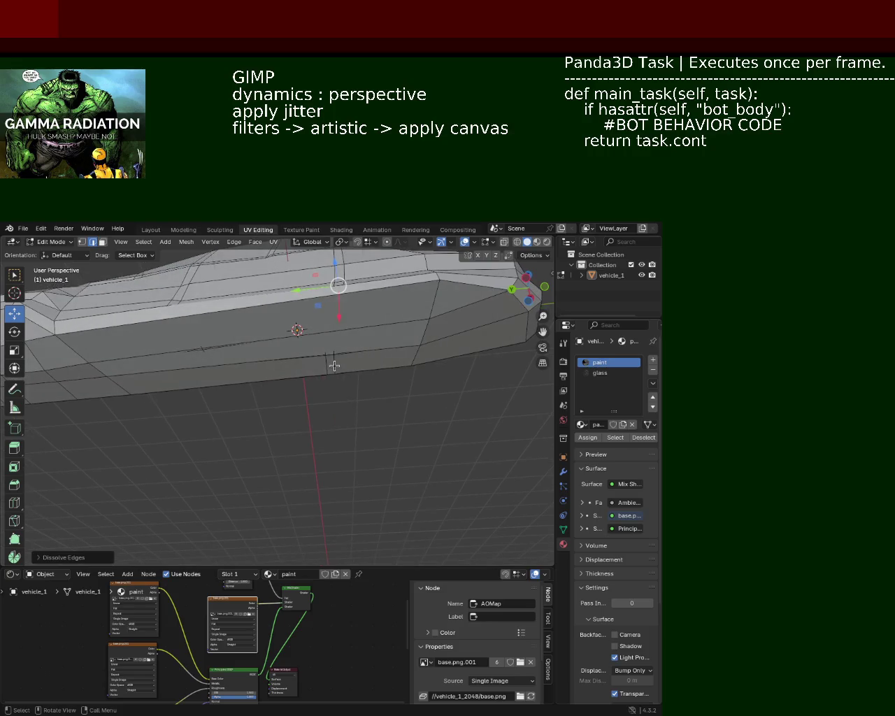
left_click(335, 365)
key("x")
left_click(330, 369)
- In face mode, dissolve two side face strips into one, then hide the selection
left_click(336, 352, "alt")
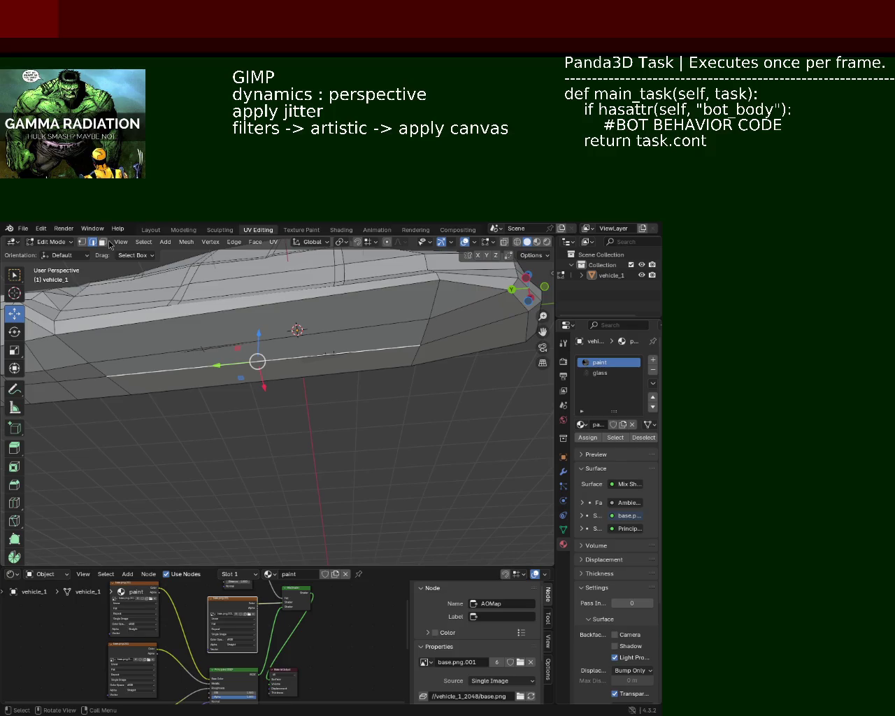
left_click(103, 242)
left_click(263, 322, "alt")
left_click(272, 348, "alt+shift")
key("x")
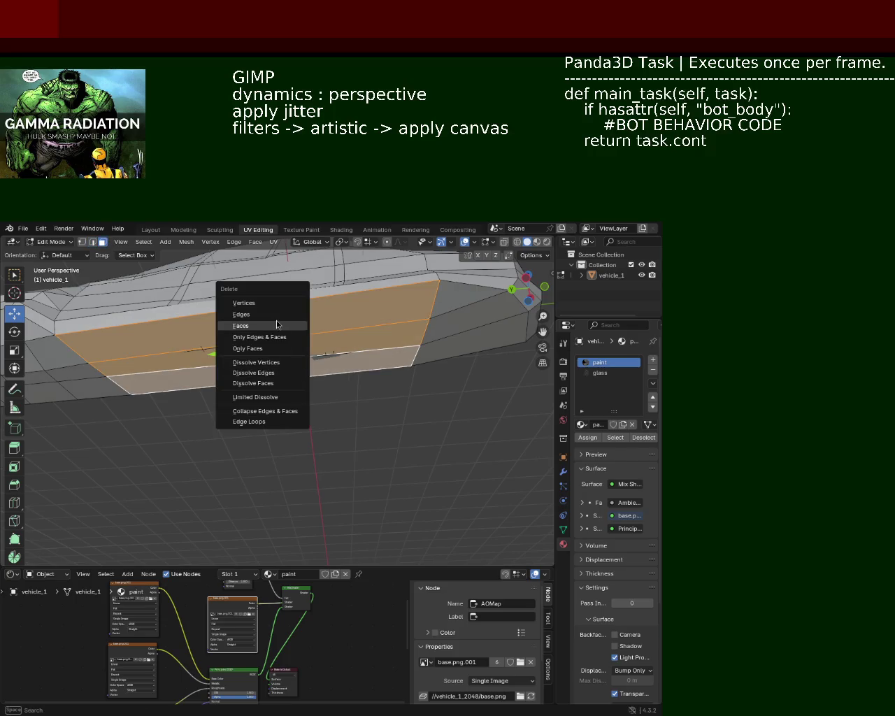
left_click(277, 326)
mouse_move(296, 326)
middle_mouse_down()
mouse_move(363, 337)
mouse_move(324, 410)
middle_mouse_up()
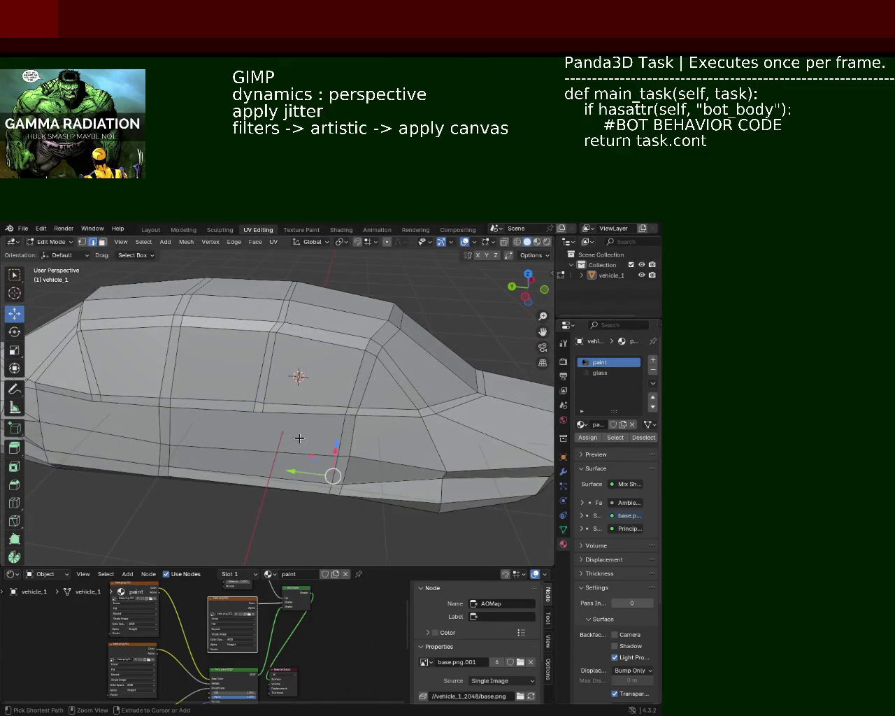
key("h")
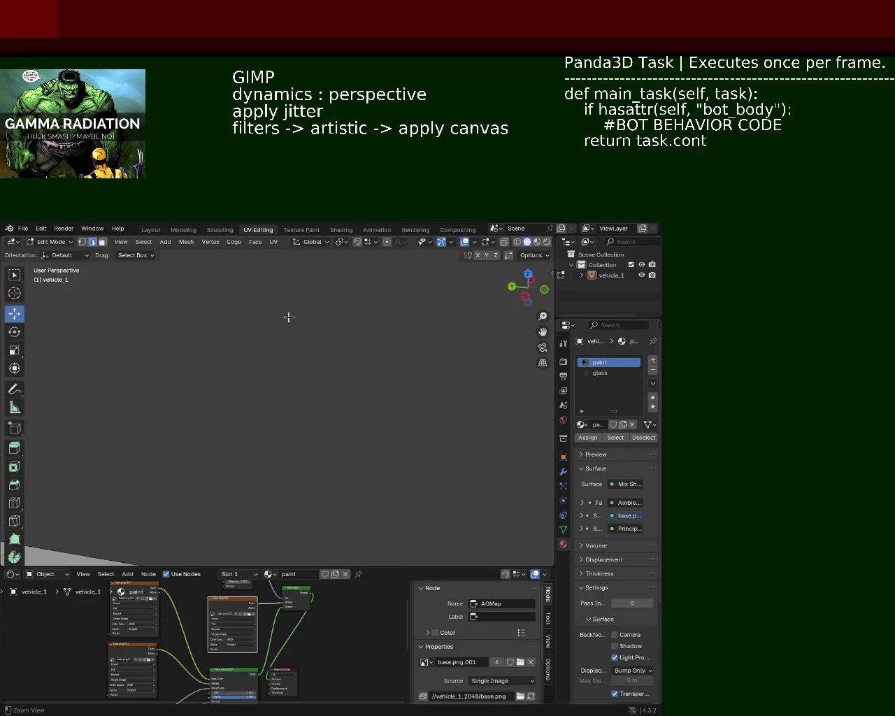